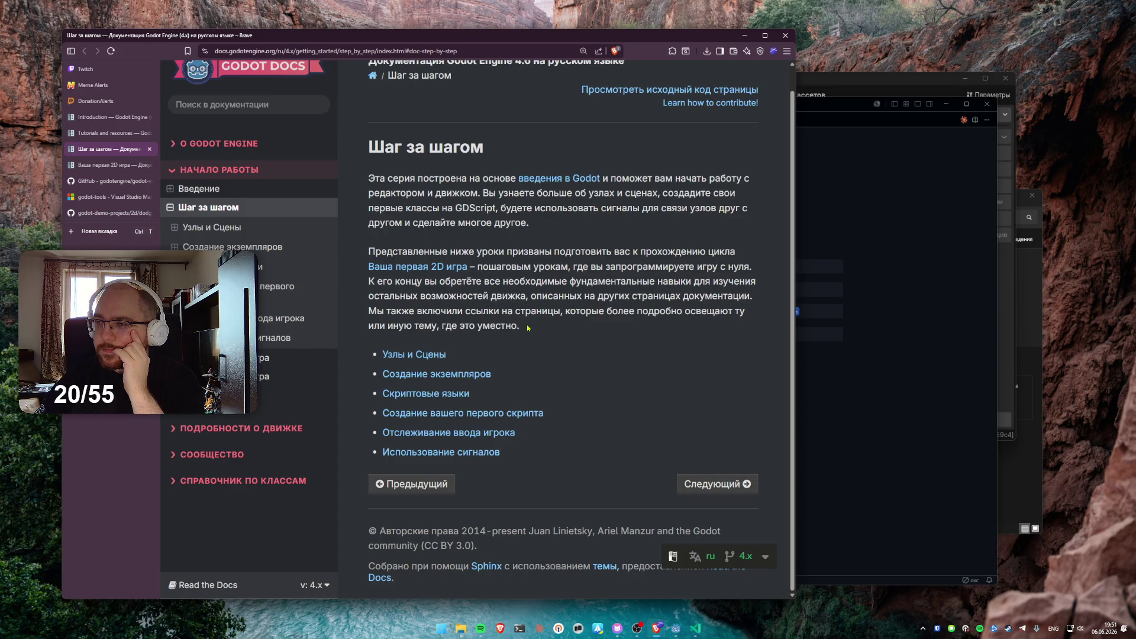
Advance the docs to the Узлы и Сцены page and bring the Godot Project Manager forward
left_click(690, 494)
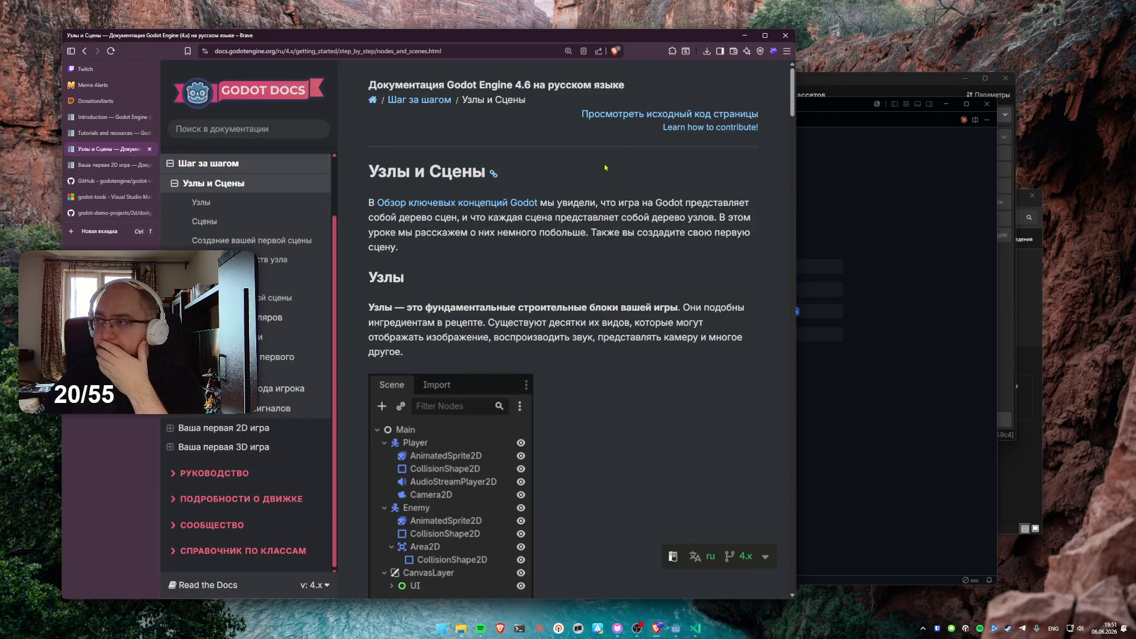
left_click(831, 105)
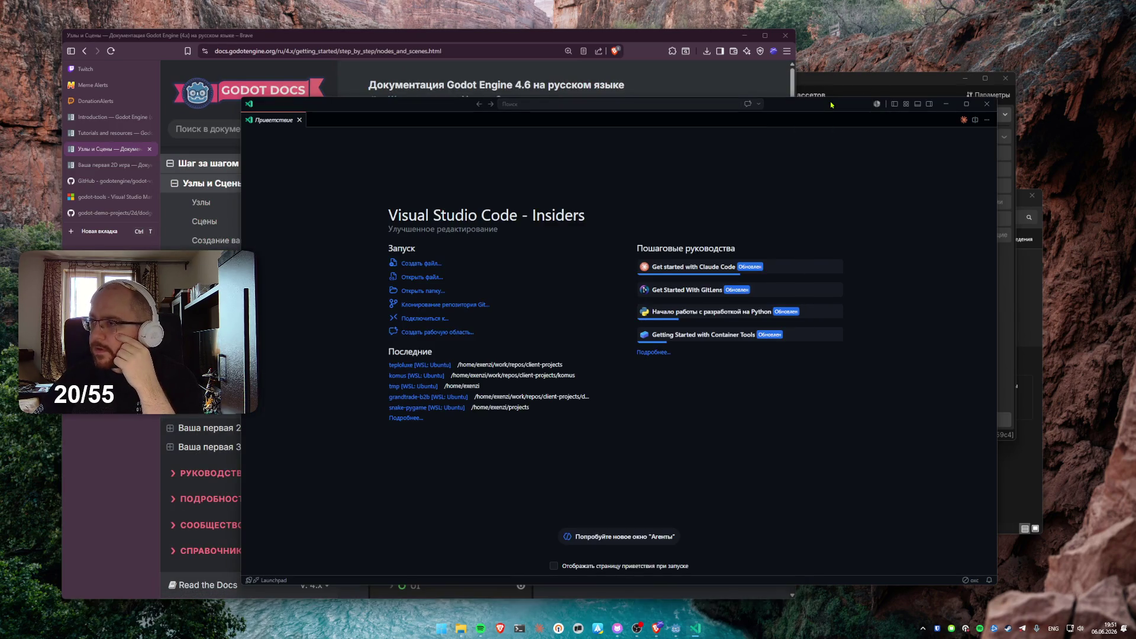
left_click(854, 74)
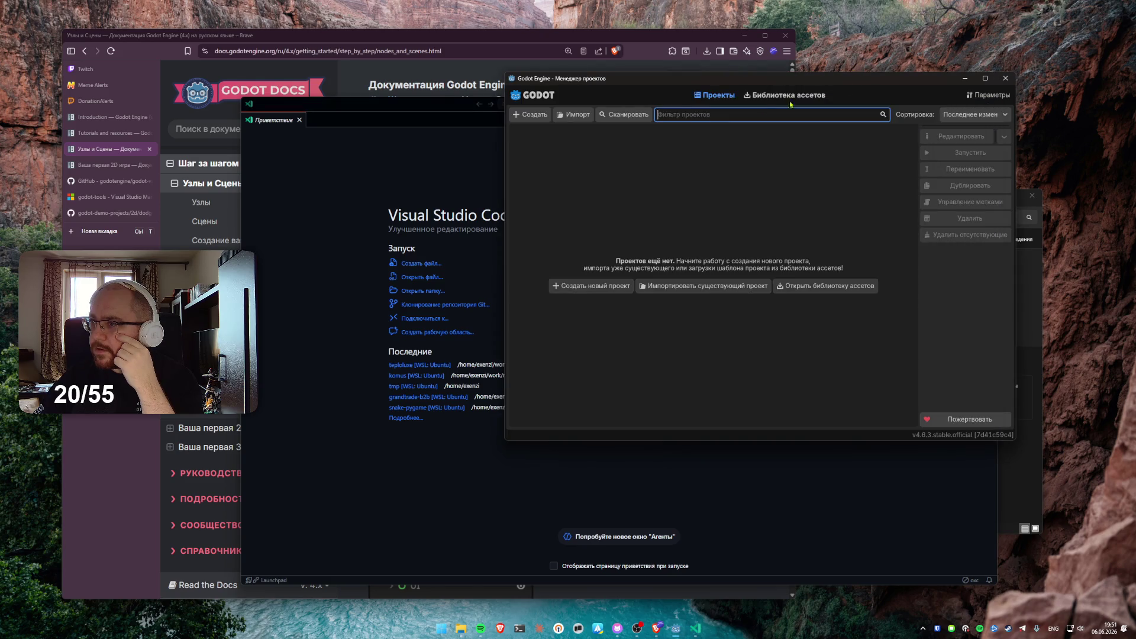
Start a new project and browse its location to the /Users/Admin/gamedev folder
left_click(602, 288)
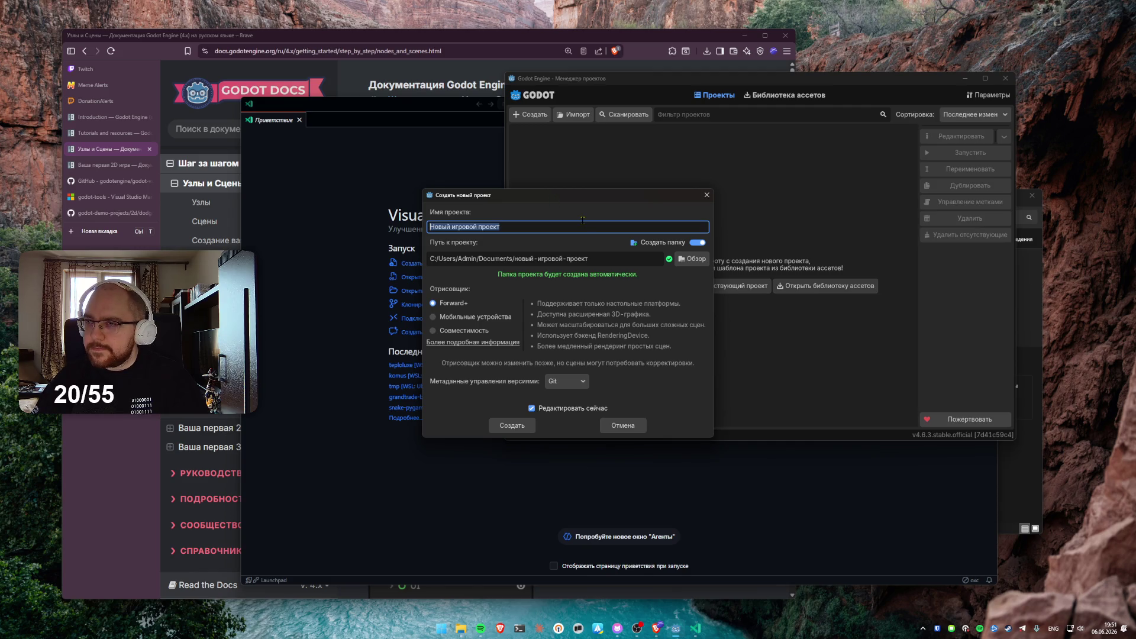
left_click(694, 260)
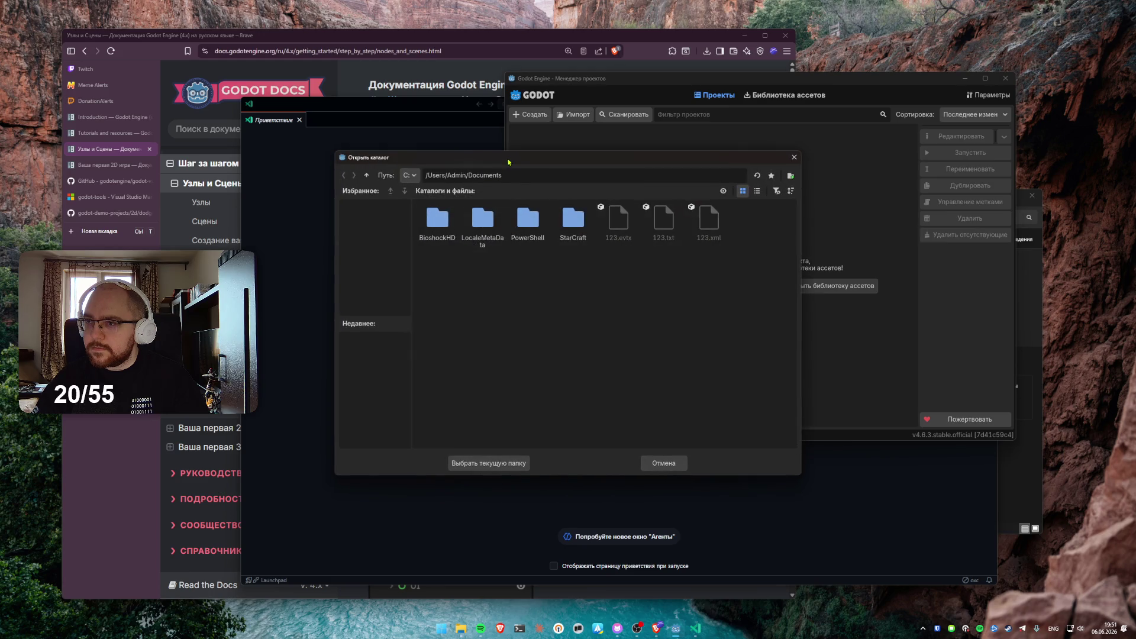
left_click(480, 176)
double_click(469, 175)
type("gamedev/")
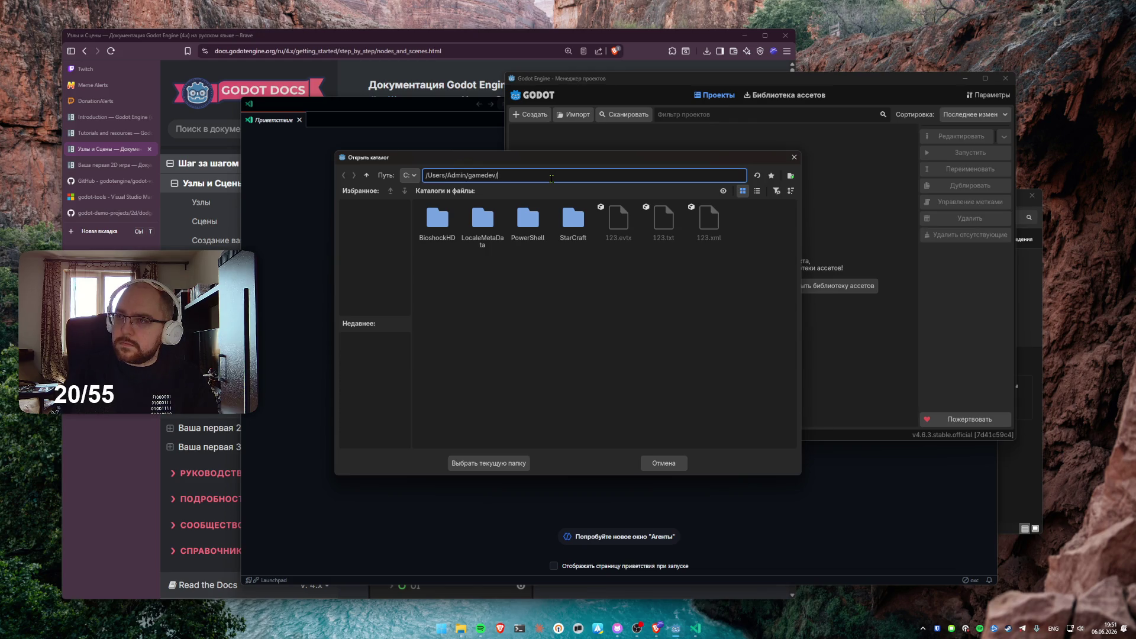
key("Return")
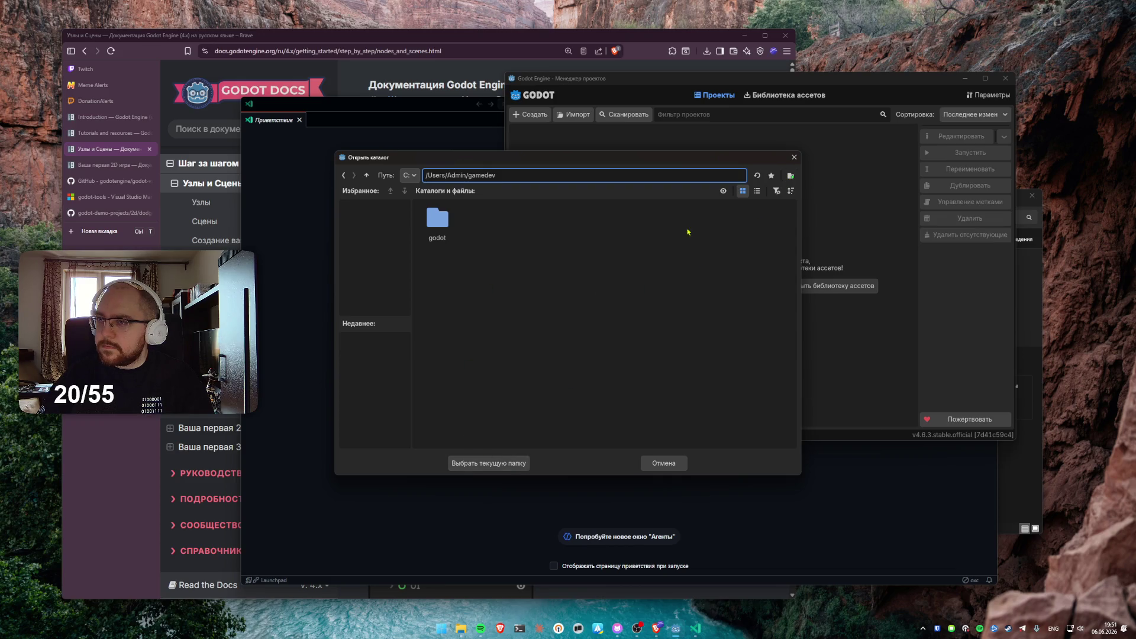
Create a first-game folder inside gamedev and choose it as the project path
left_click(791, 176)
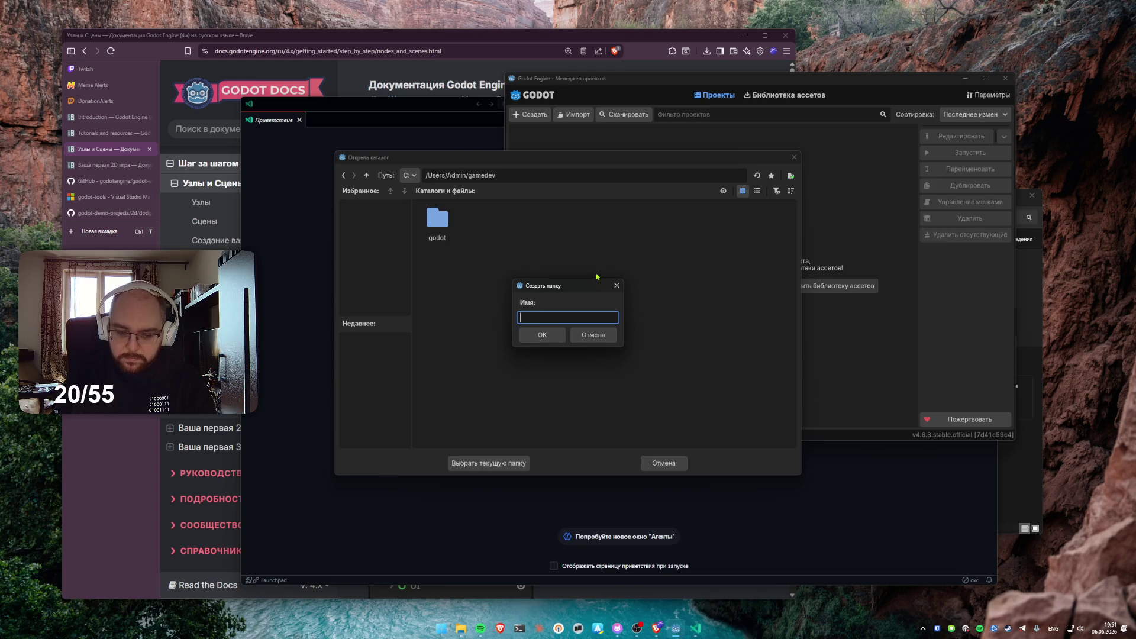
type("first-game")
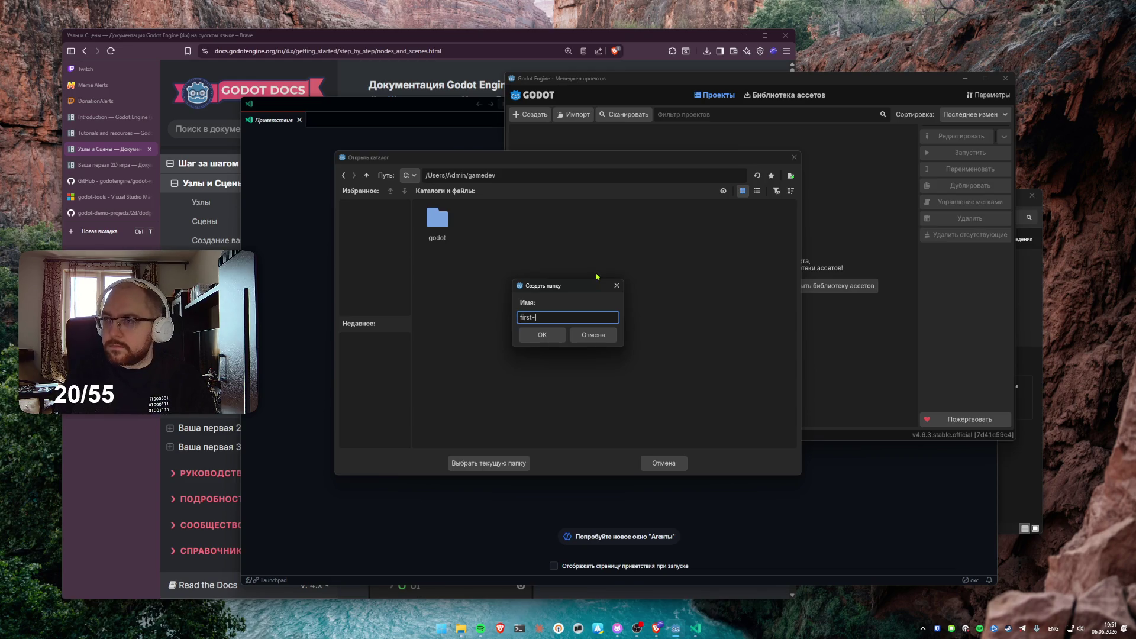
key("Return")
key("ctrl+n")
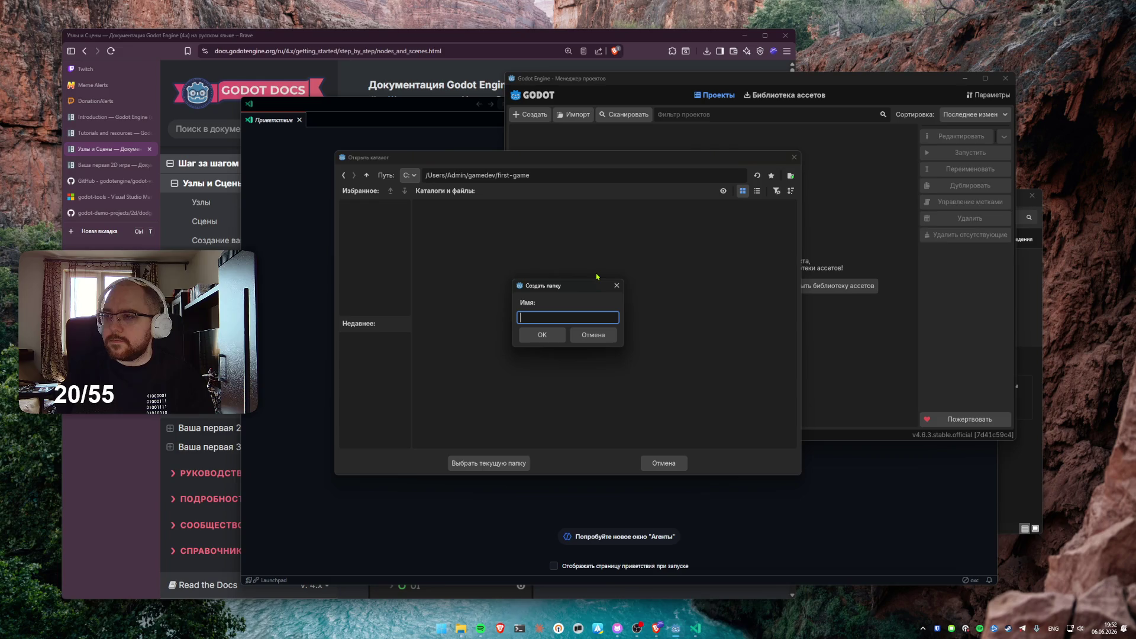
left_click(592, 335)
left_click(524, 463)
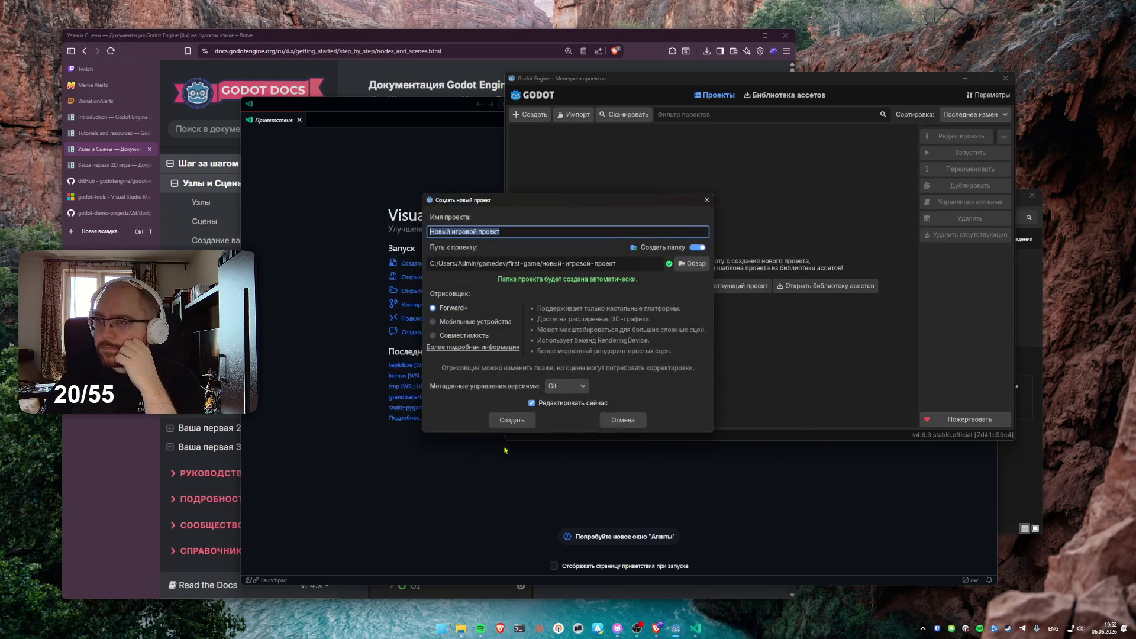
Delete the first-game folder from gamedev and return to project setup
left_click(693, 263)
left_click(367, 175)
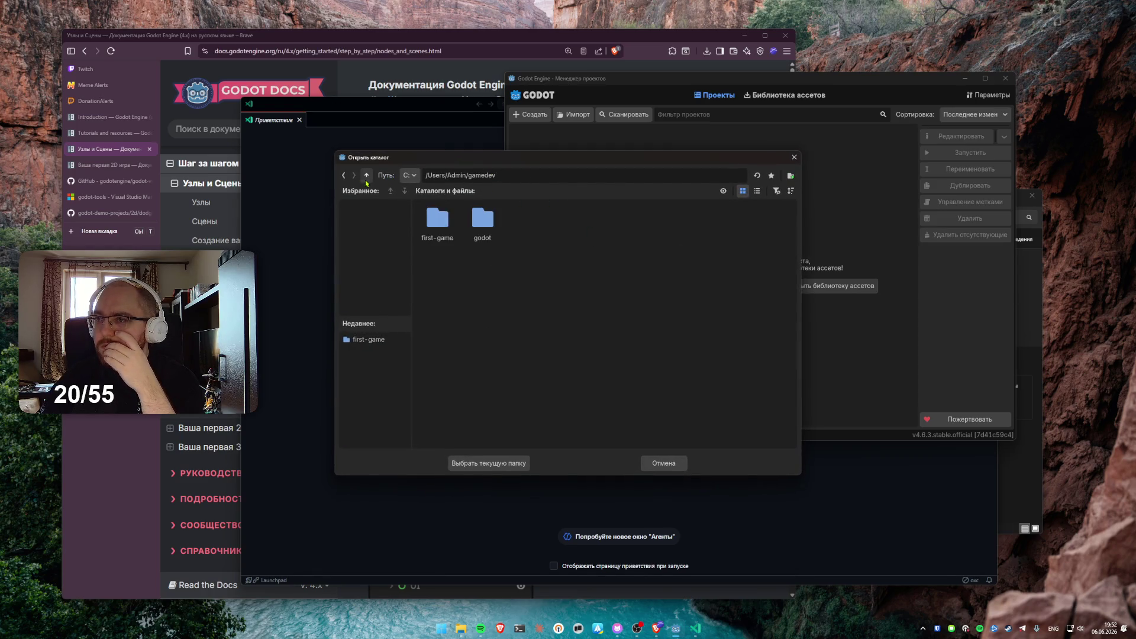
right_click(441, 230)
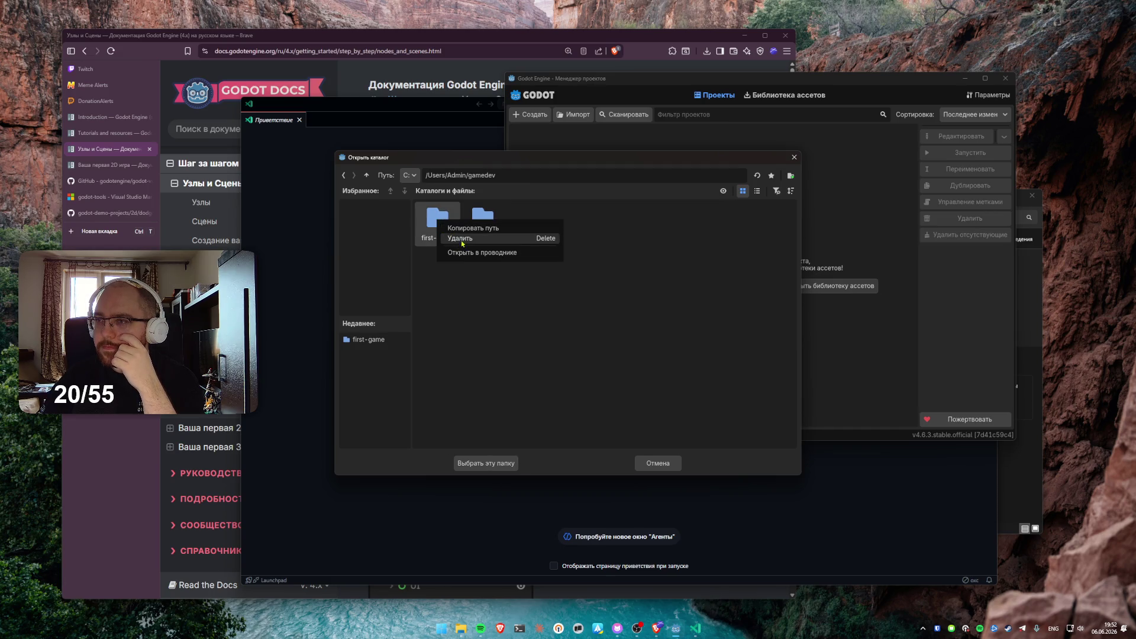
left_click(460, 238)
left_click(500, 334)
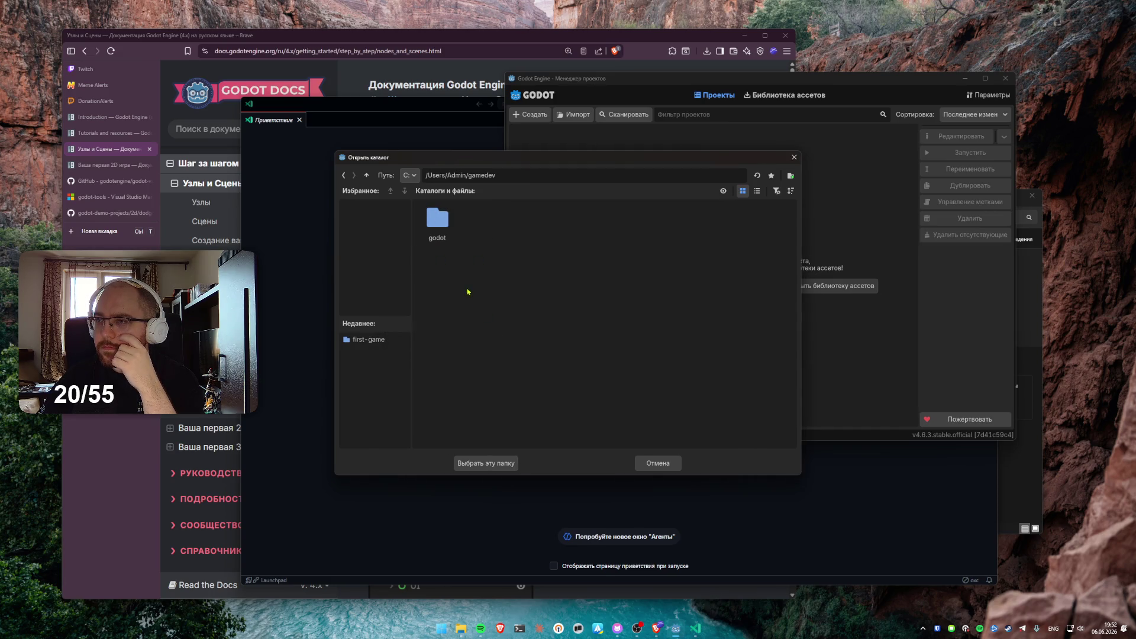
left_click(486, 464)
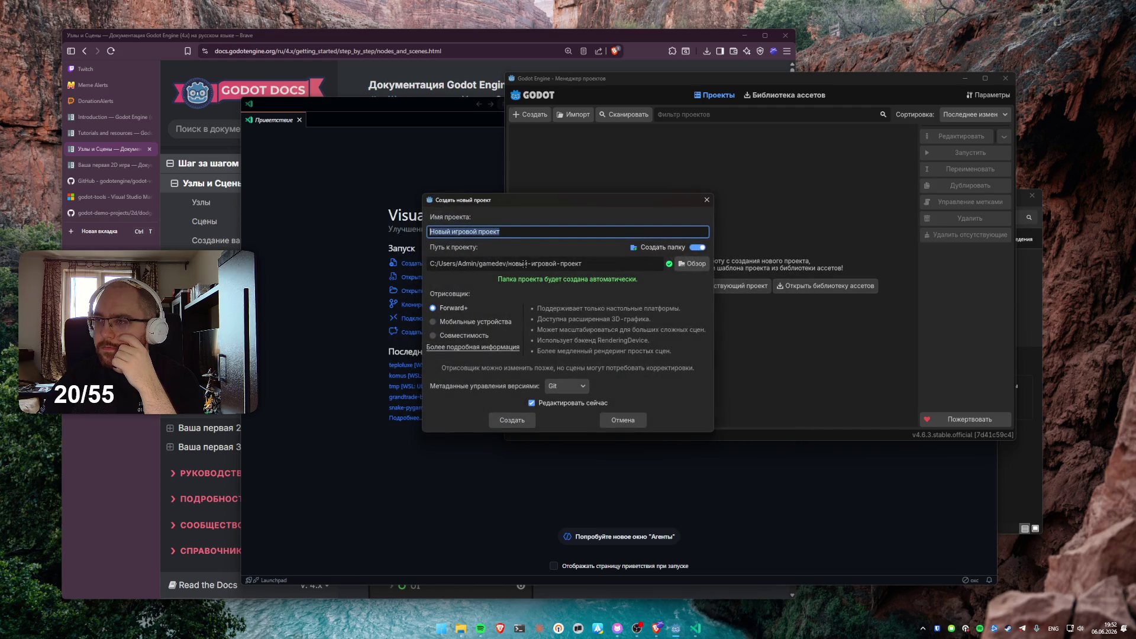
Create a projects folder in gamedev and use it as the project location
left_click(692, 264)
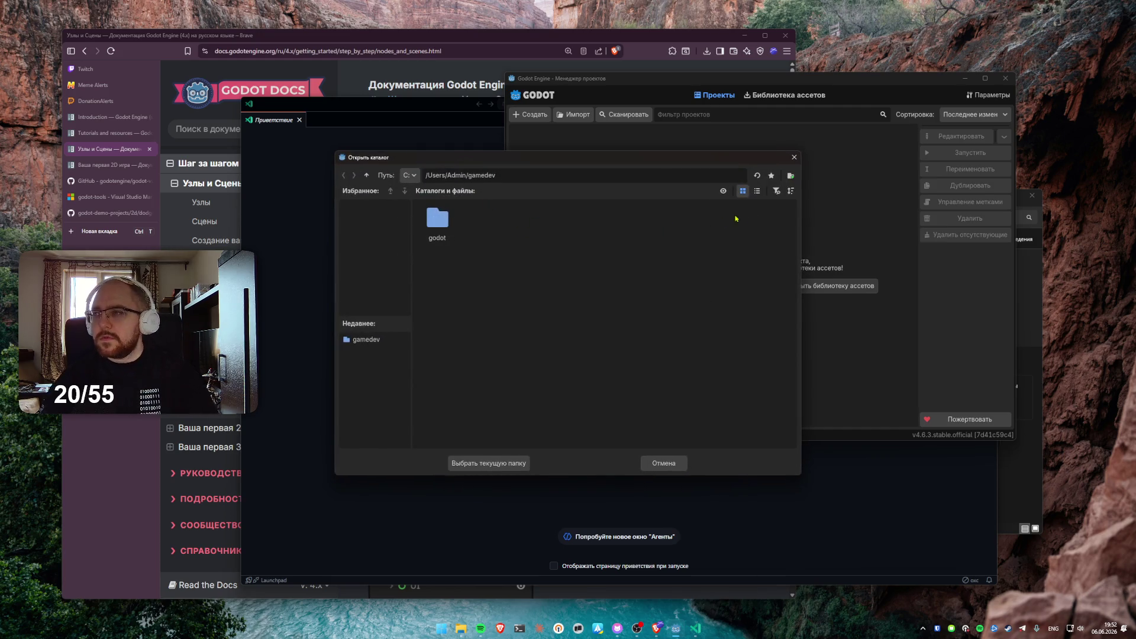
left_click(791, 176)
type("p")
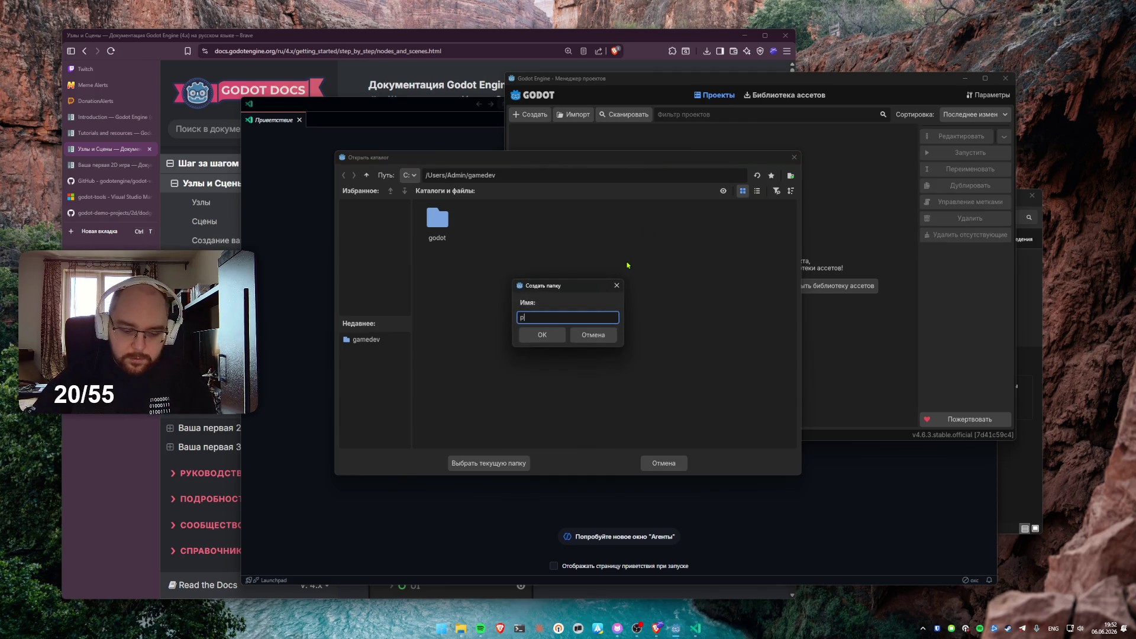
type("rojects")
key("Return")
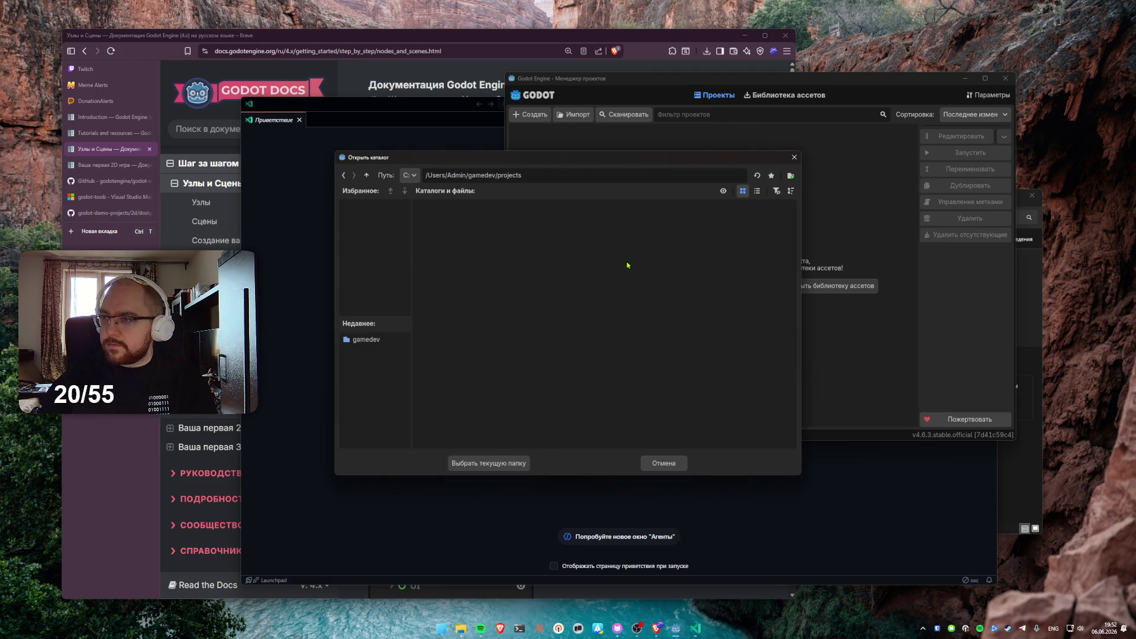
left_click(503, 462)
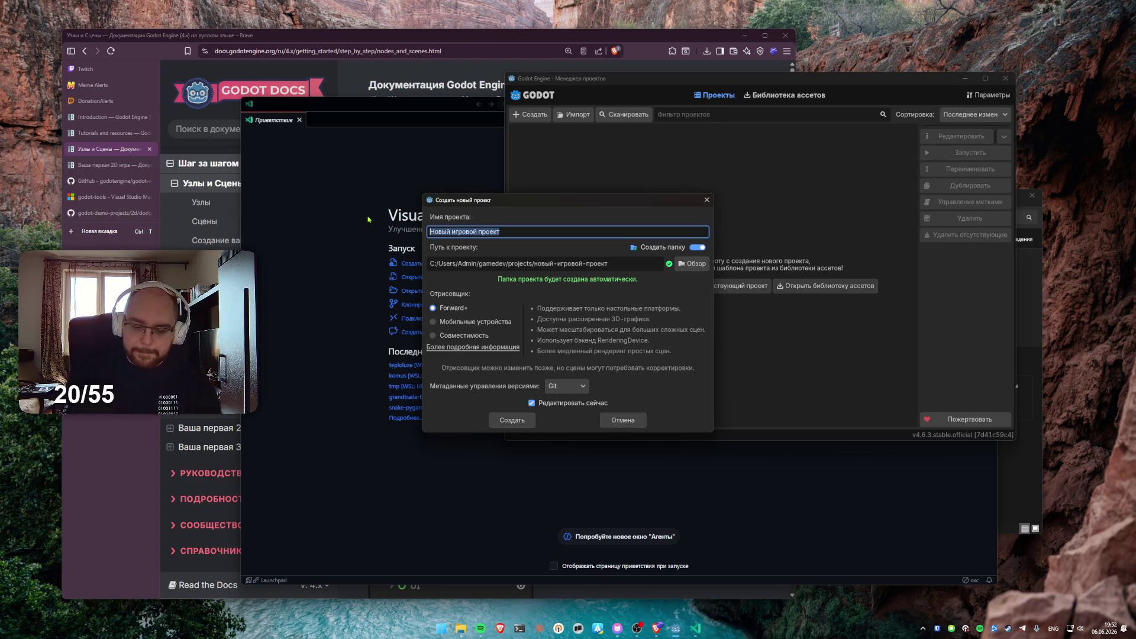
Name the project 'First Game' and create it
type("First-g")
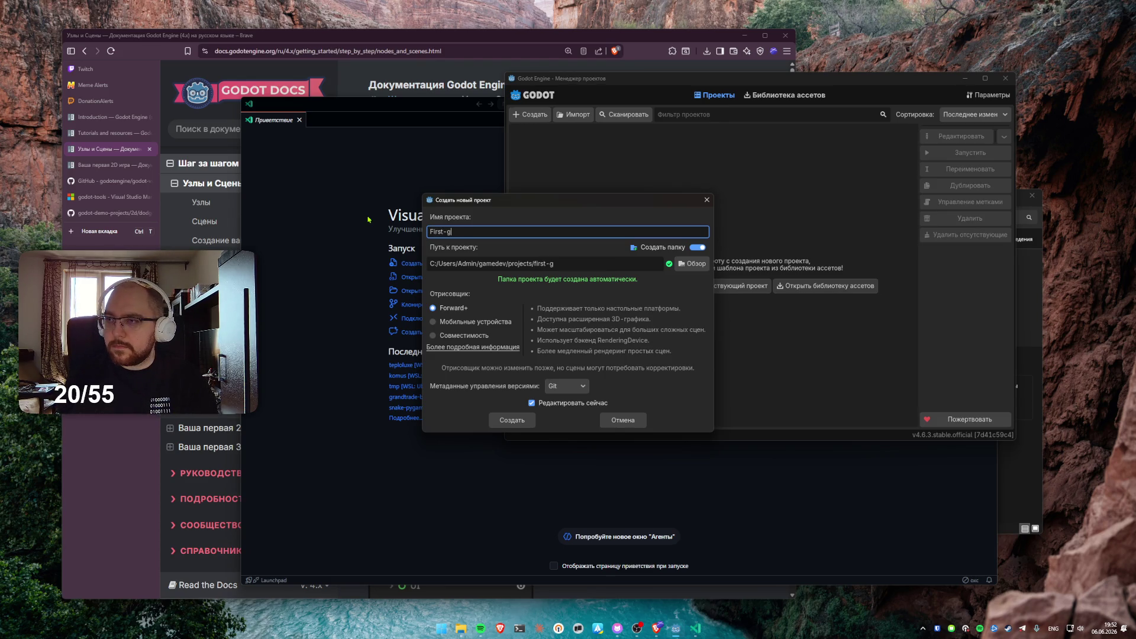
key("BackSpace")
type("Game")
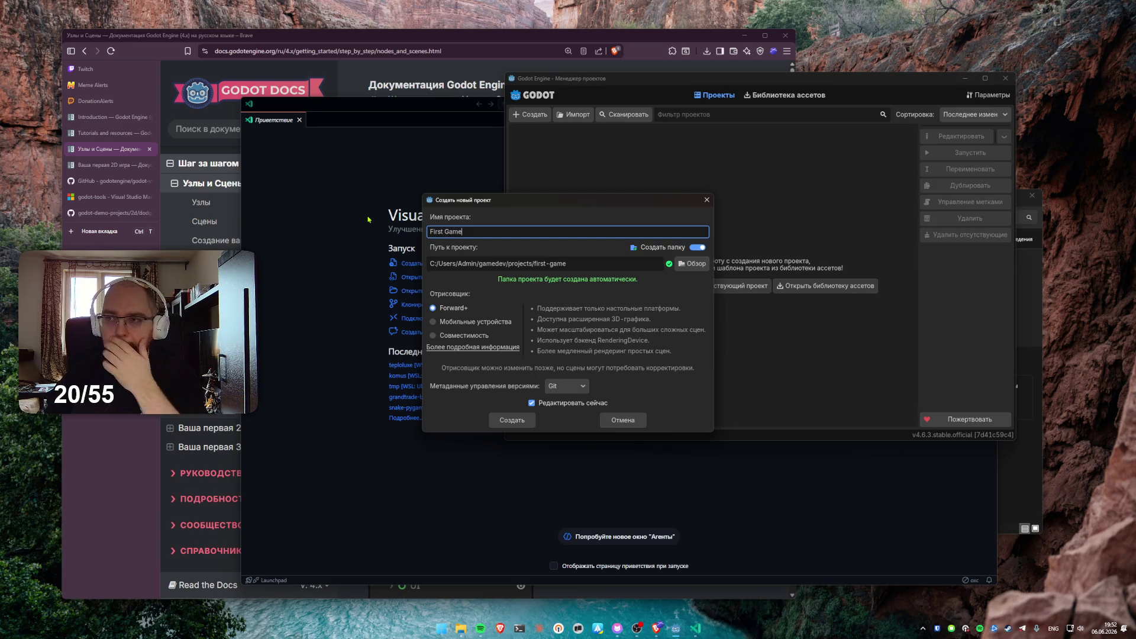
left_click(519, 422)
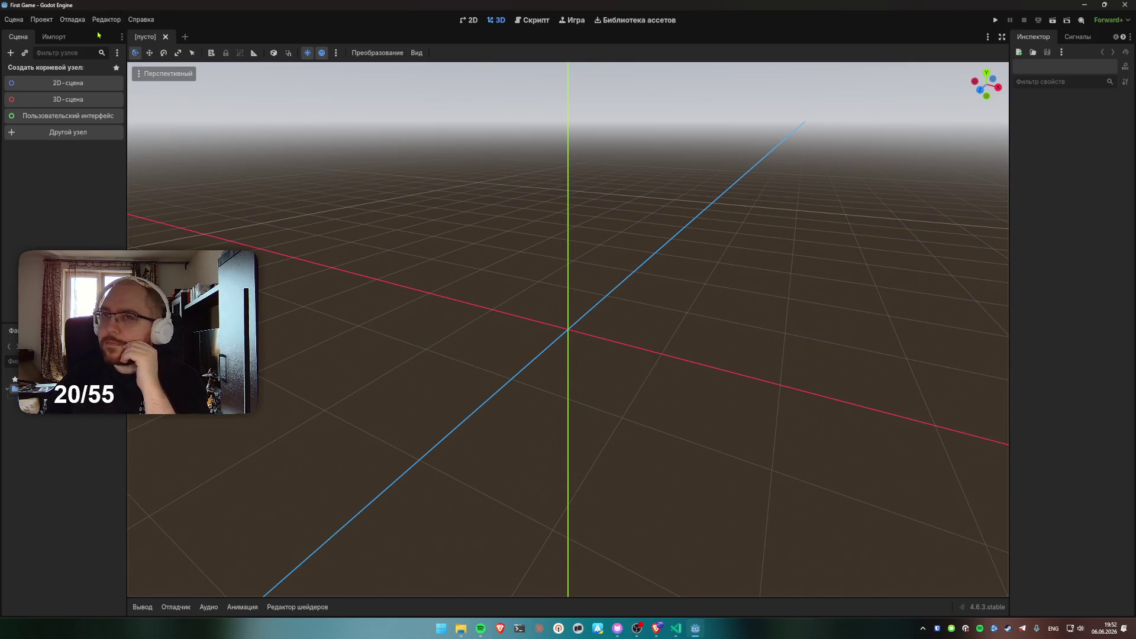
Look through the Редактор and Сцена menus, then restore the editor and move it to the lower right
left_click(109, 26)
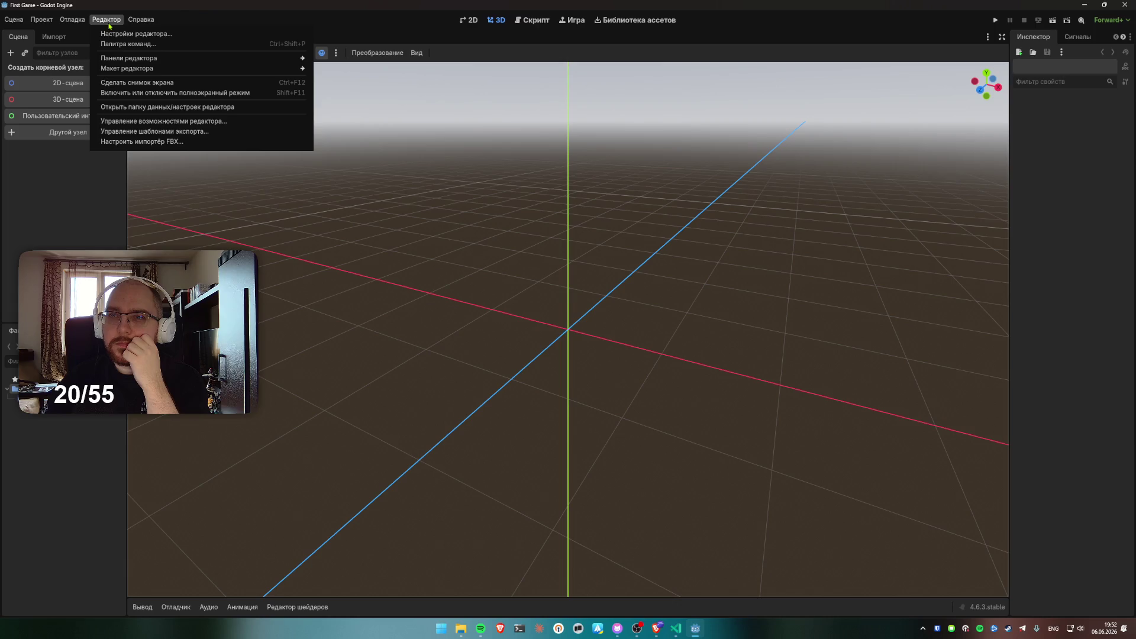
mouse_move(15, 22)
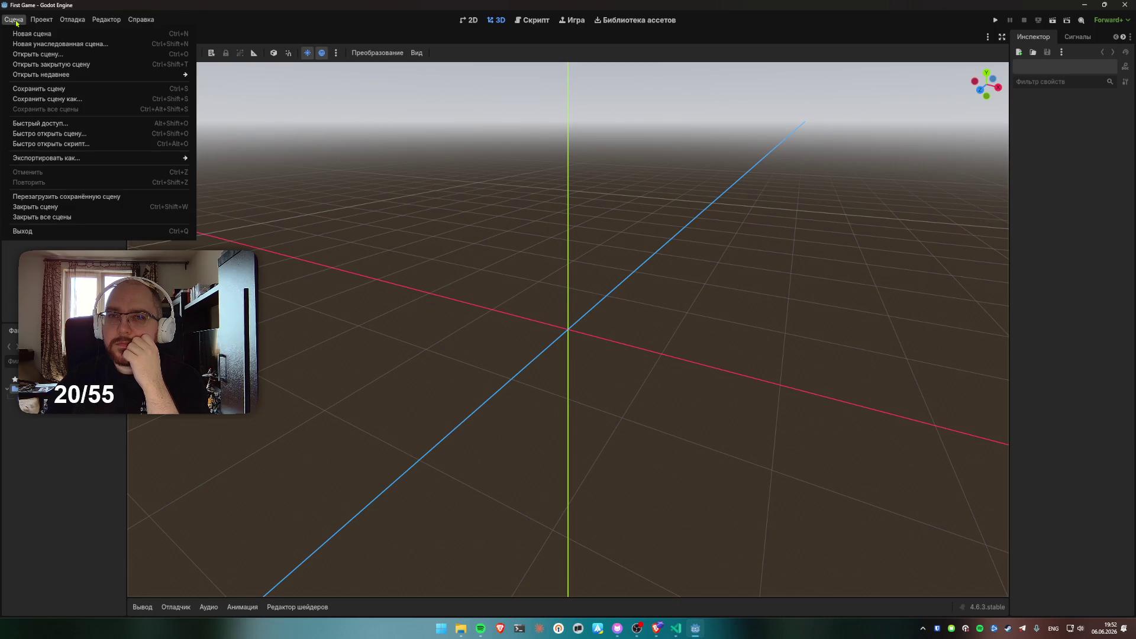
left_click(16, 23)
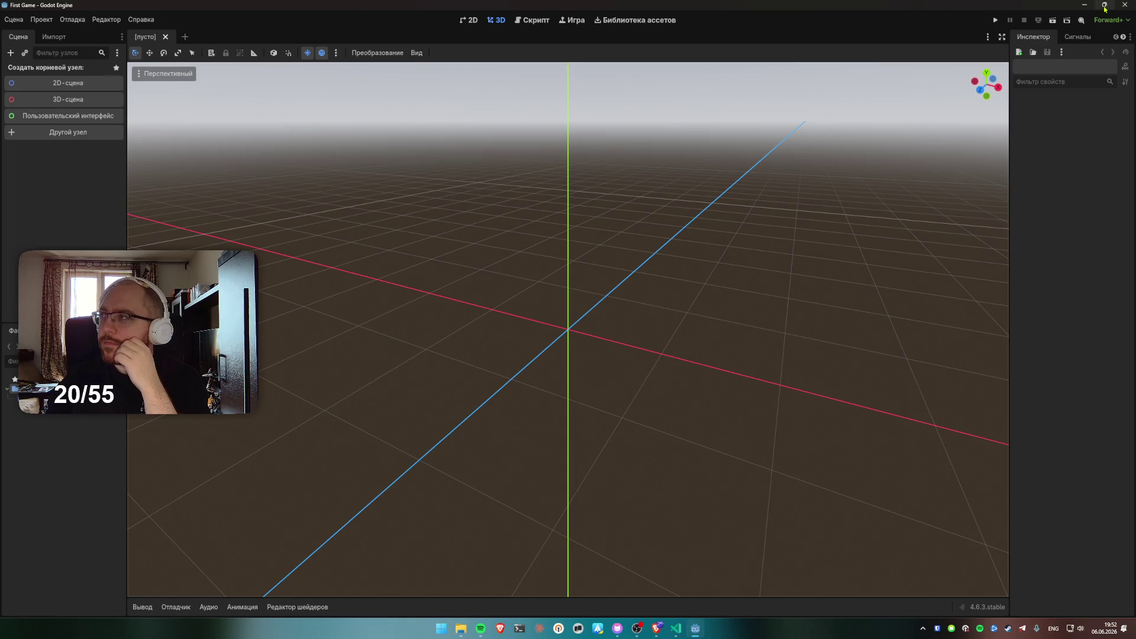
left_click(1104, 5)
left_click_drag(532, 165, 1135, 294)
Arrange the windows side by side and open gamedev/projects/first-game/.godot as the VS Code workspace
left_click(597, 197)
mouse_move(423, 106)
left_mouse_down()
mouse_move(309, 106)
mouse_move(279, 152)
mouse_move(362, 136)
left_mouse_up()
left_click(363, 308)
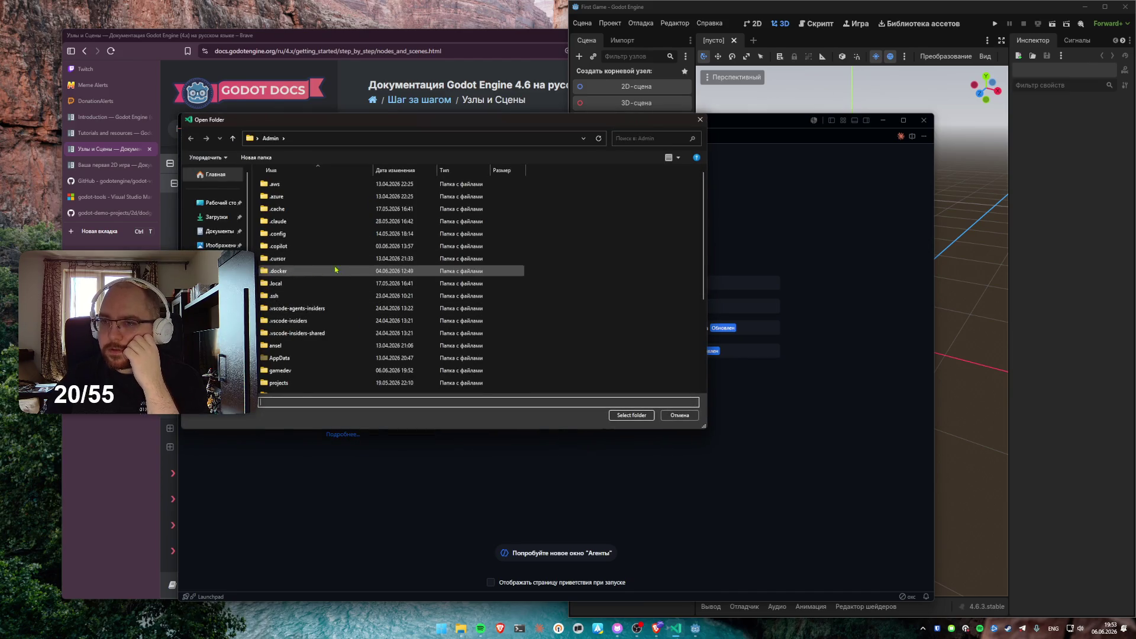
scroll(329, 270, "down", 5)
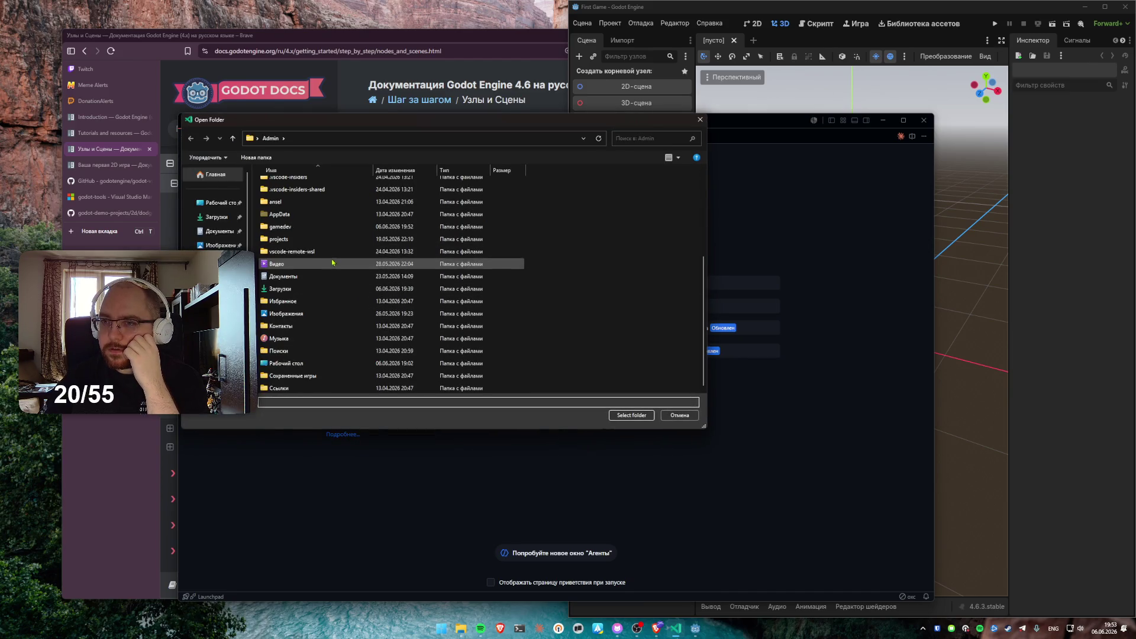
double_click(302, 229)
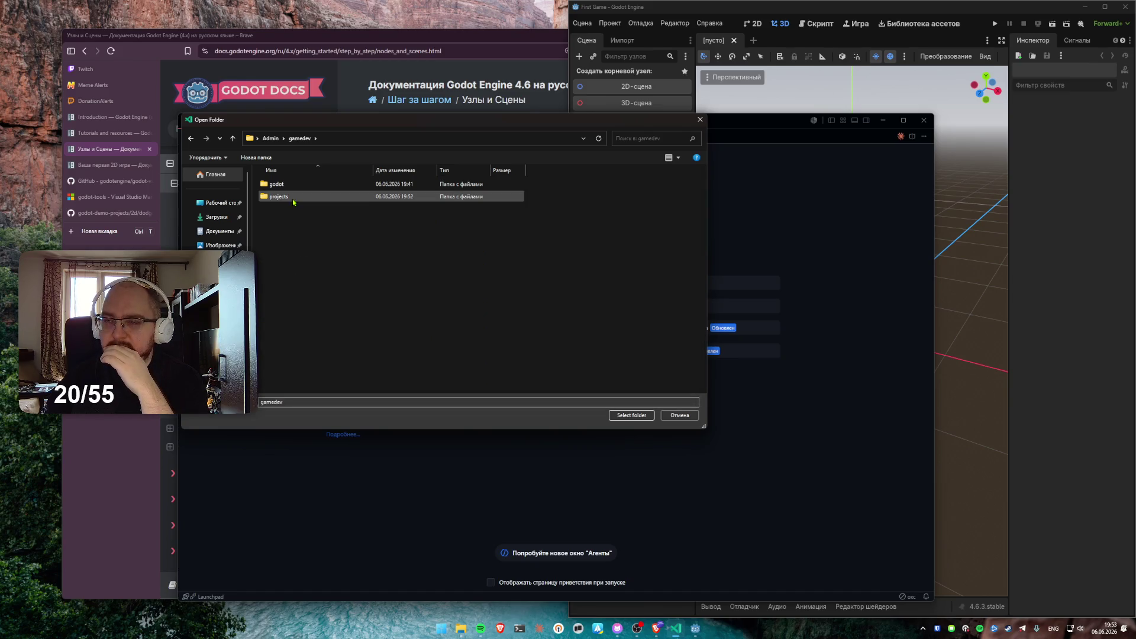
double_click(286, 198)
double_click(287, 187)
double_click(299, 188)
key("BackSpace")
left_click(632, 415)
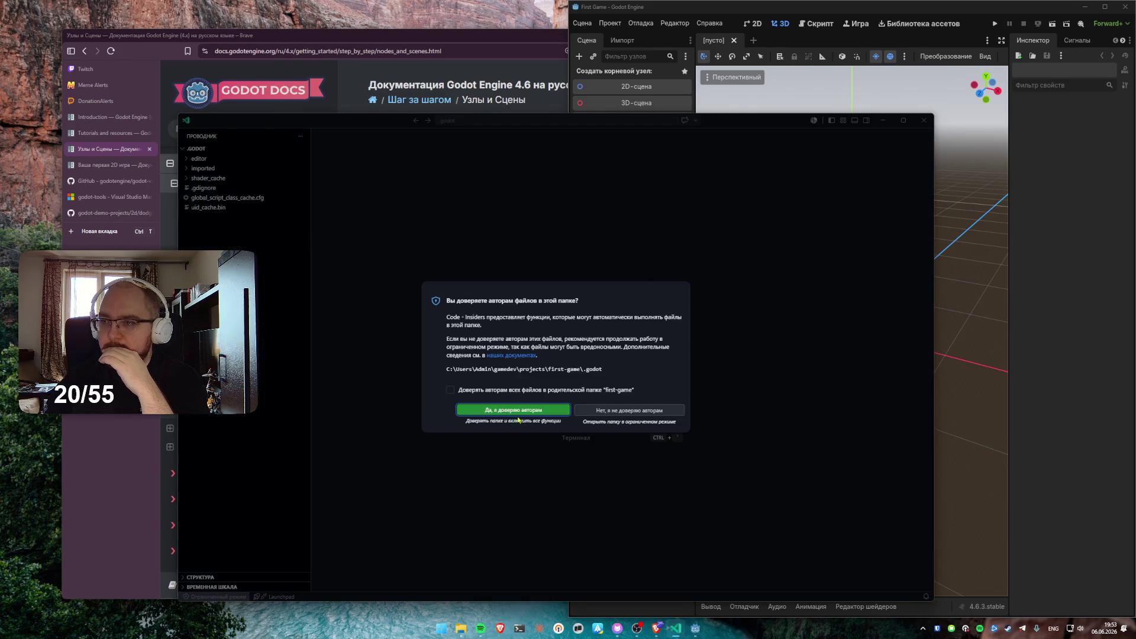
Trust the folder's authors, widen the Explorer, and show the installed extensions list
left_click(519, 414)
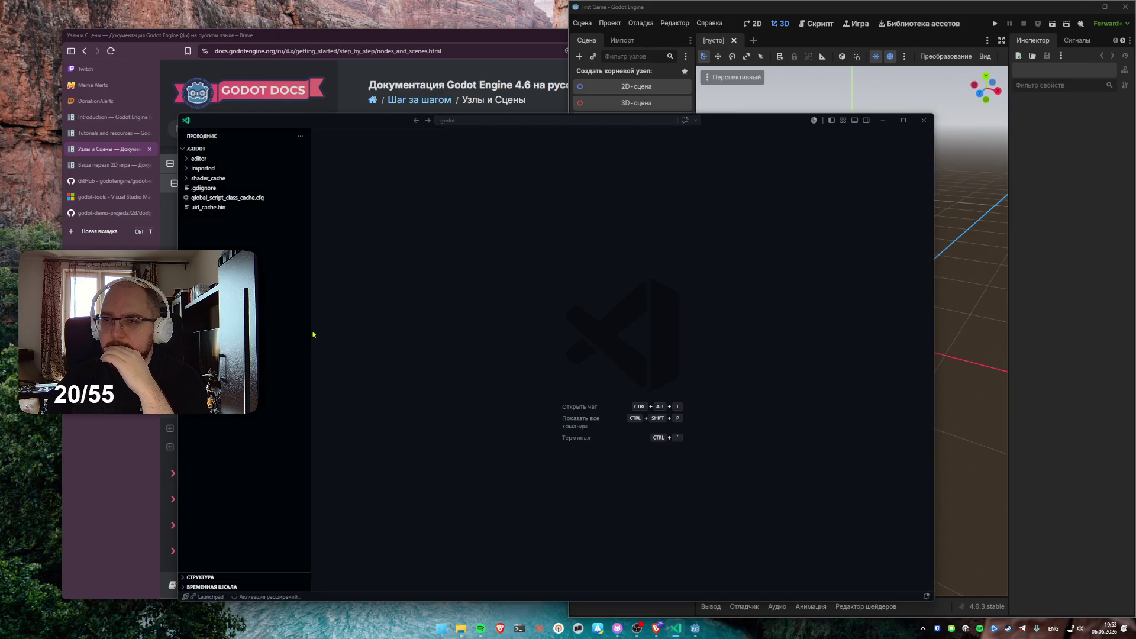
left_click_drag(310, 332, 343, 332)
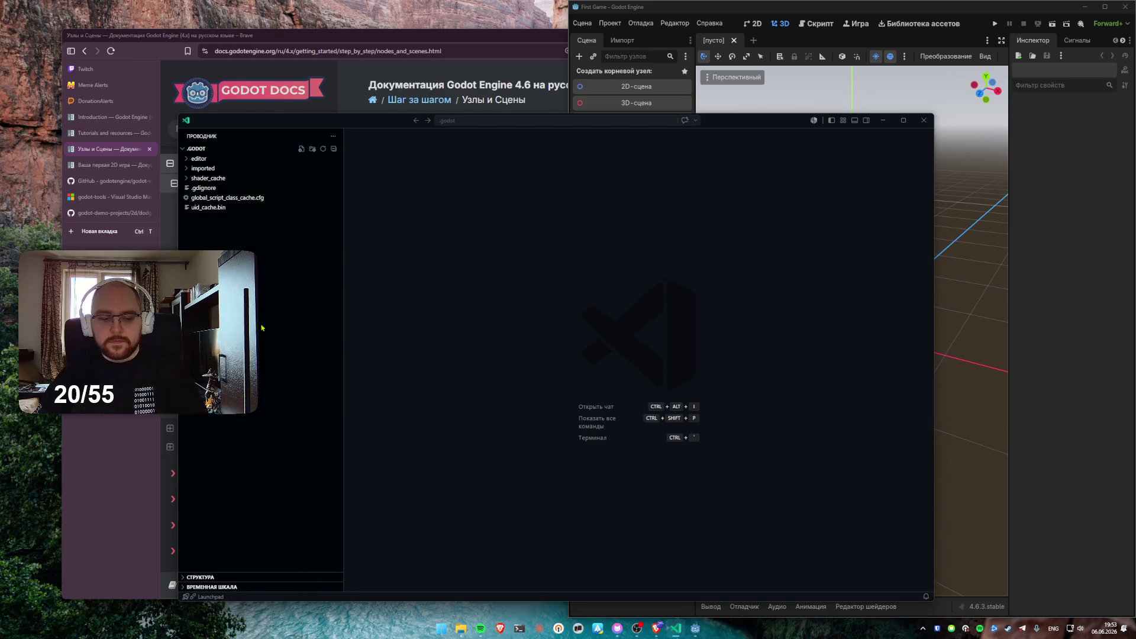
key("ctrl+q")
key("ctrl+q")
key("ctrl+q")
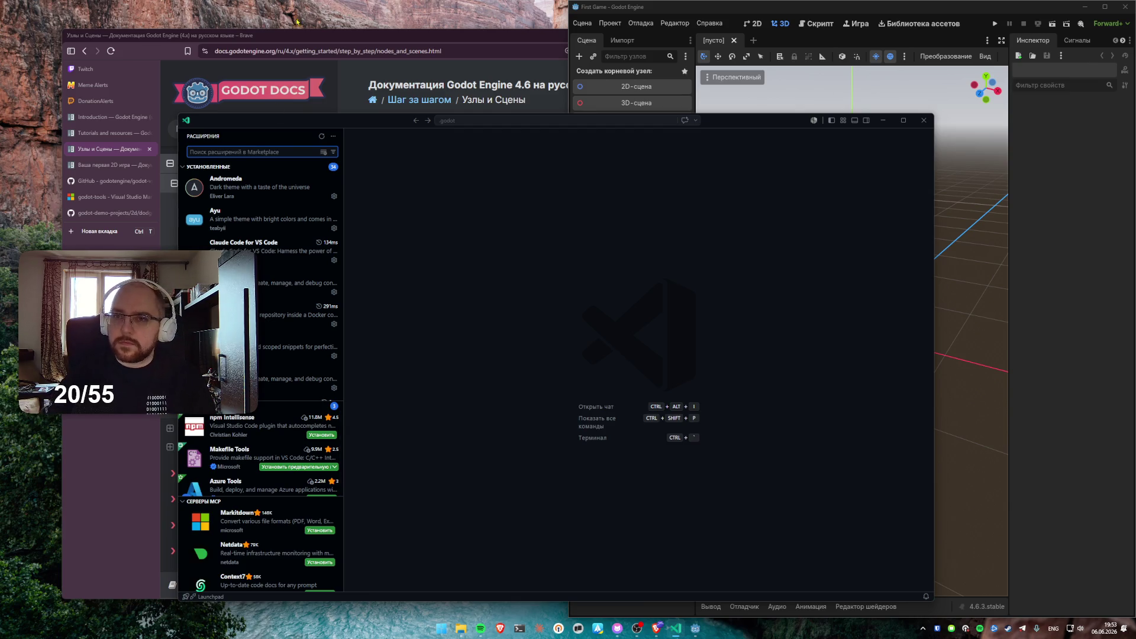
left_click(106, 186)
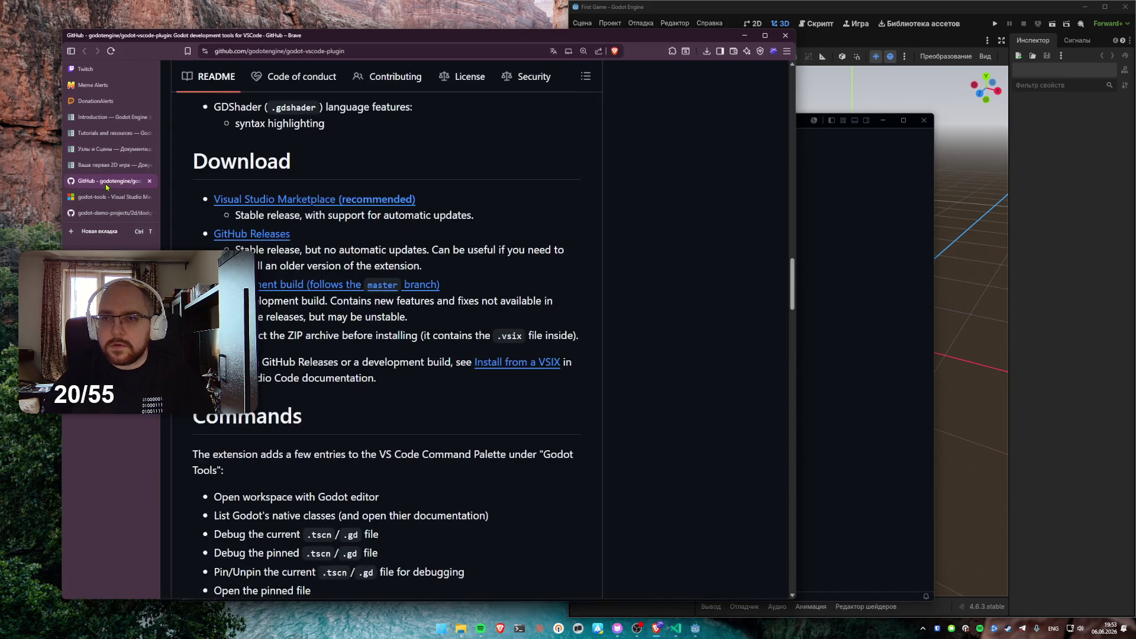
Open the godot-tools Marketplace page and copy its identifier geequlim.godot-tools
left_click(308, 204)
left_click_drag(295, 120, 358, 120)
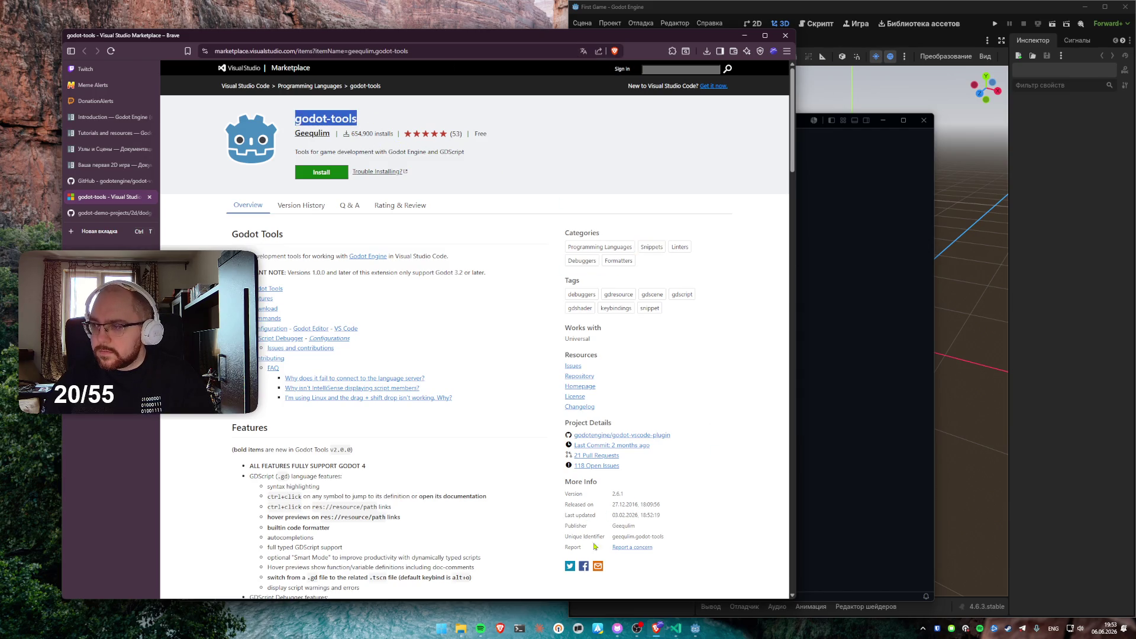
left_click_drag(613, 537, 668, 537)
key("ctrl+c")
key("alt+Tab")
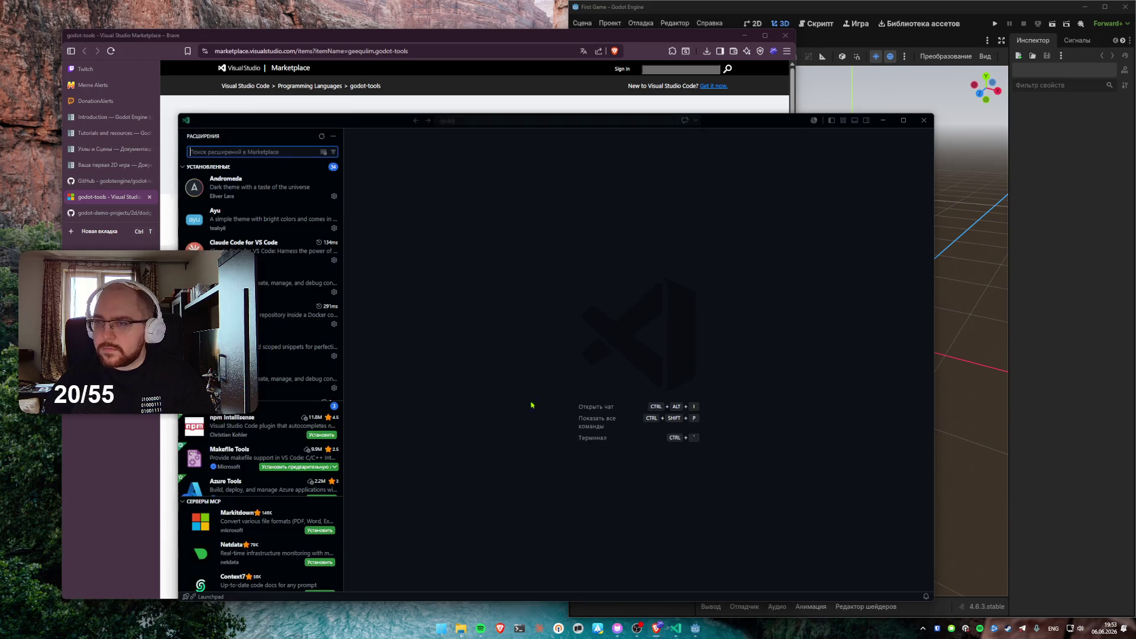
Search extensions for geequlim.godot-tools and install it, trusting the publisher
key("ctrl+v")
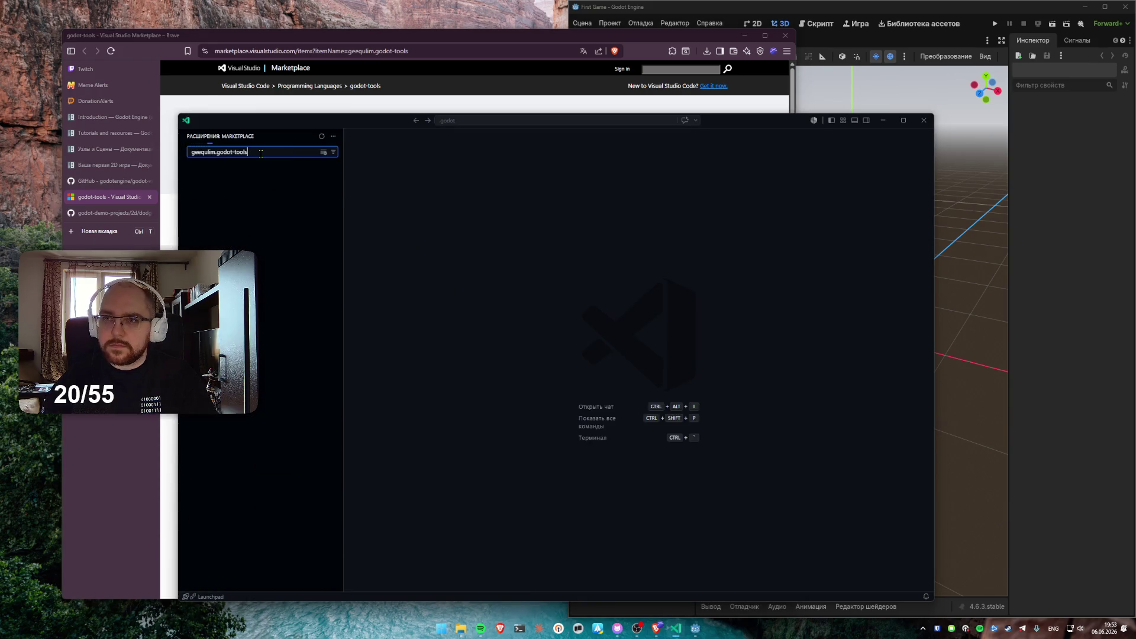
left_click(256, 178)
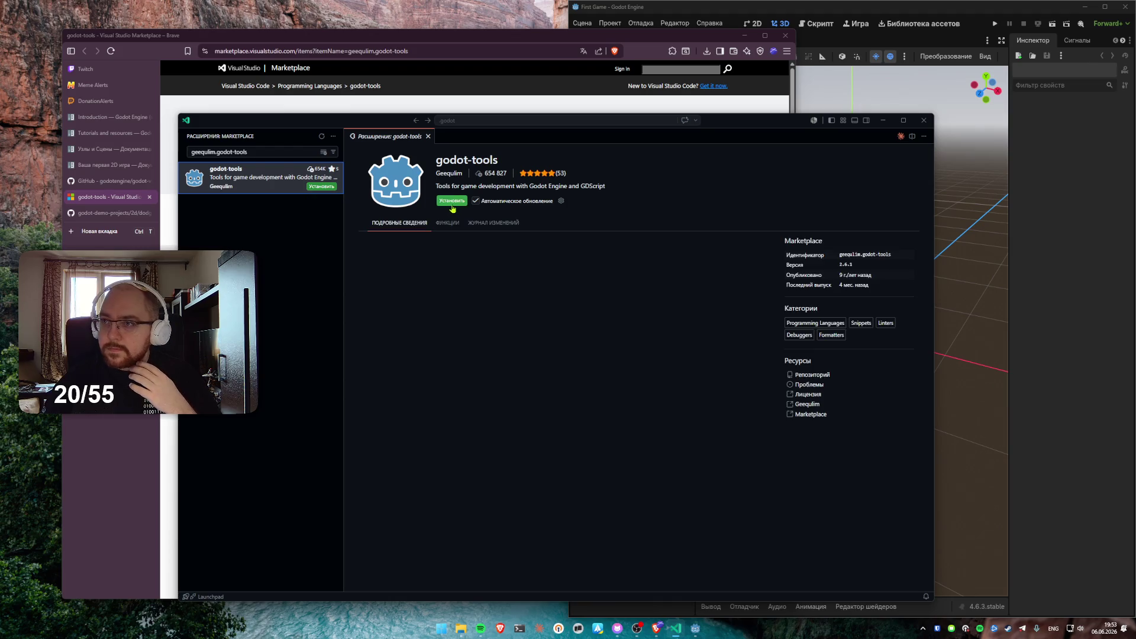
left_click(451, 201)
left_click(545, 412)
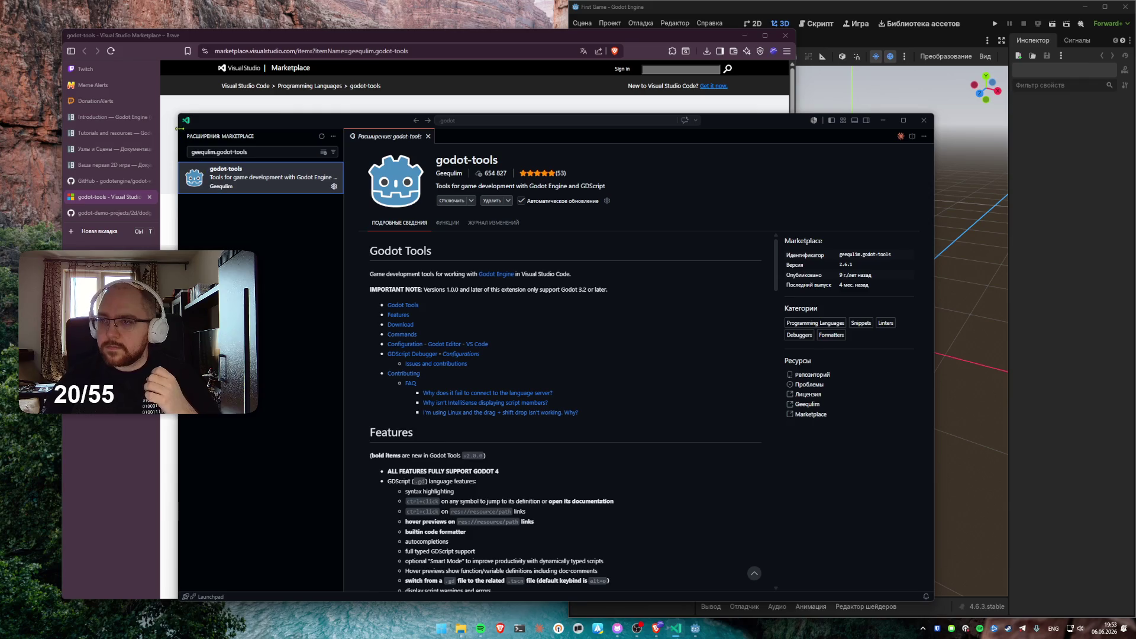
Shrink the VS Code window, close the godot-tools details tab, and clear the extension search
left_click_drag(176, 113, 240, 185)
left_click(334, 320)
key("alt+shift")
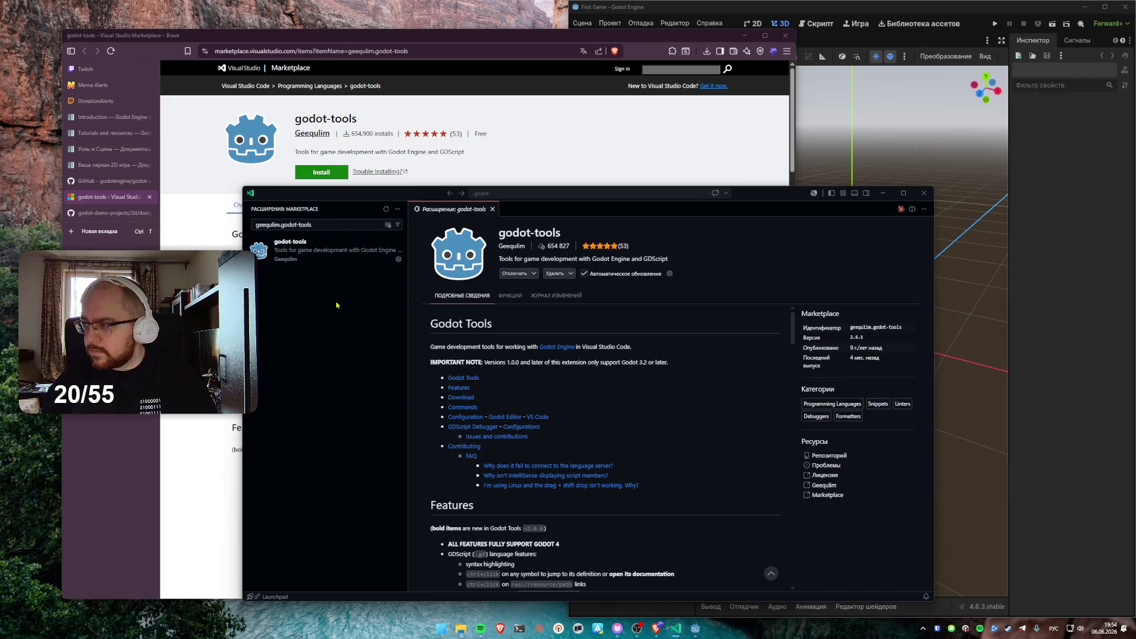
key("alt+shift")
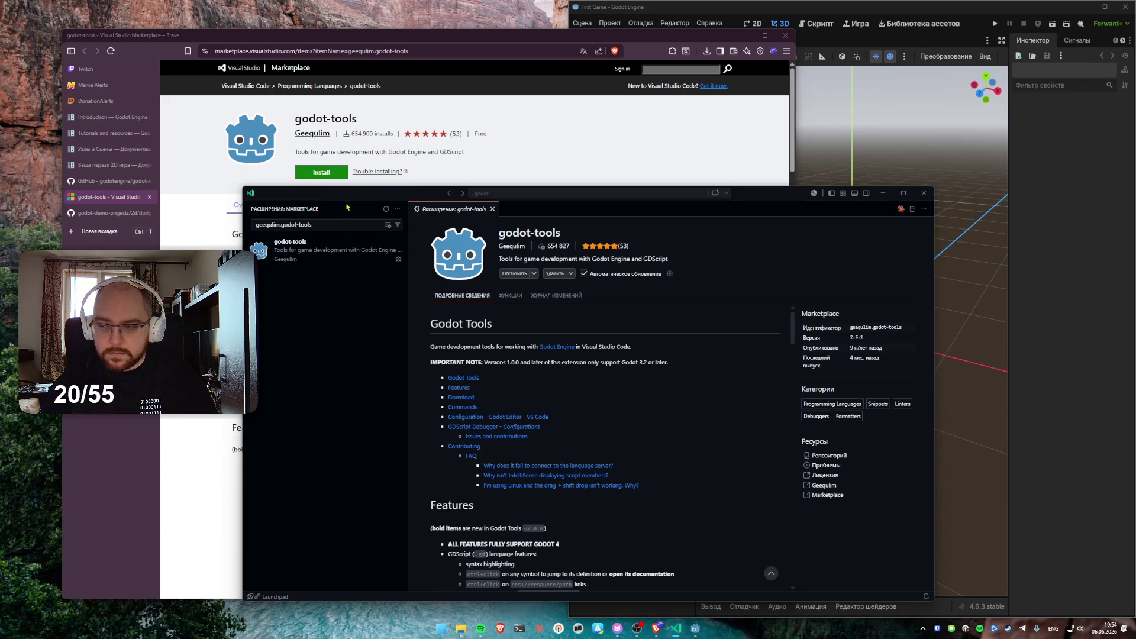
key("alt")
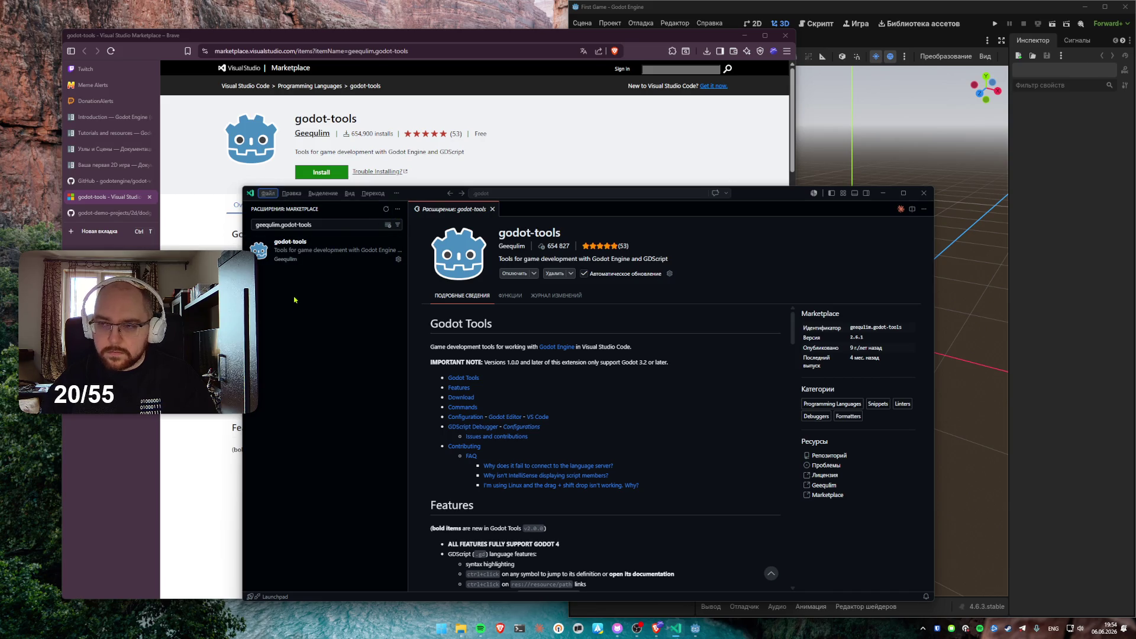
left_click(293, 193)
left_click(329, 374)
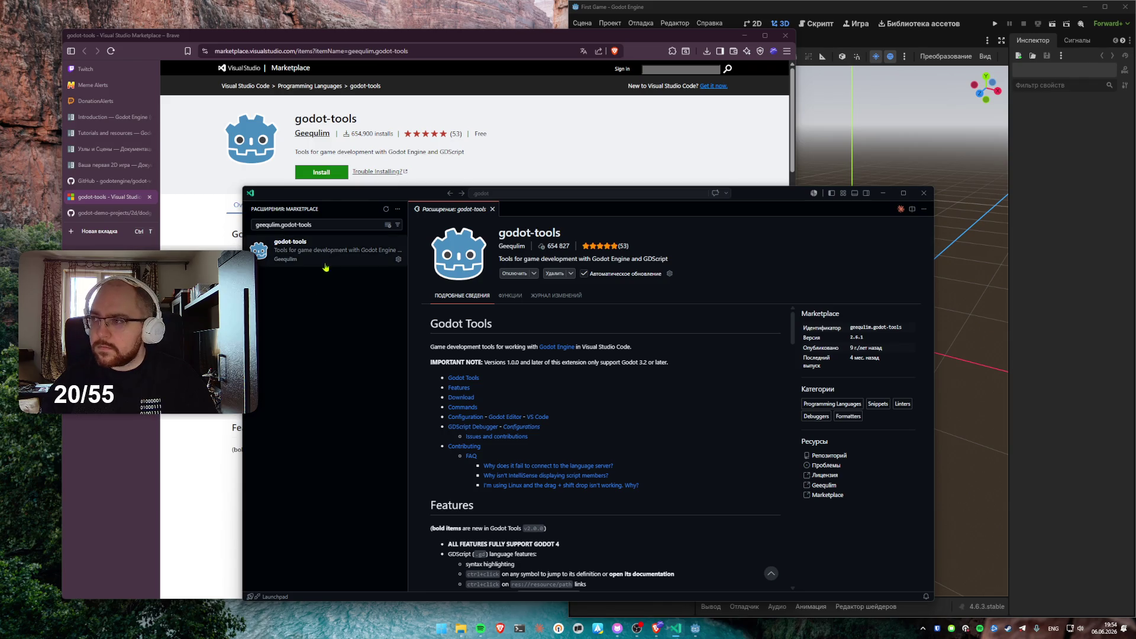
left_click(492, 209)
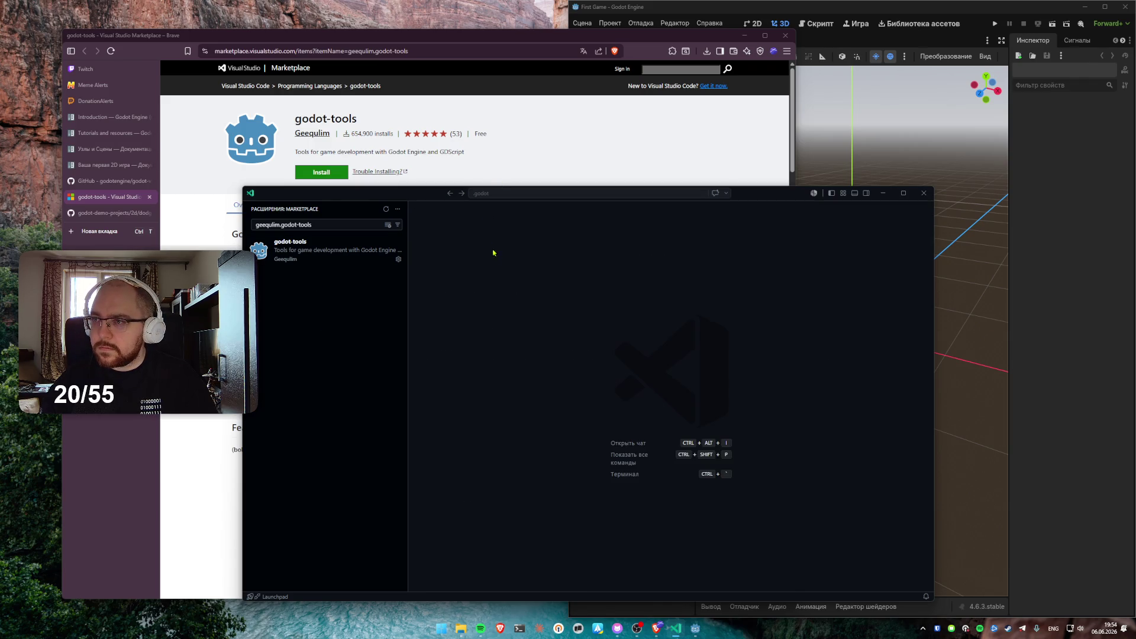
left_click(388, 226)
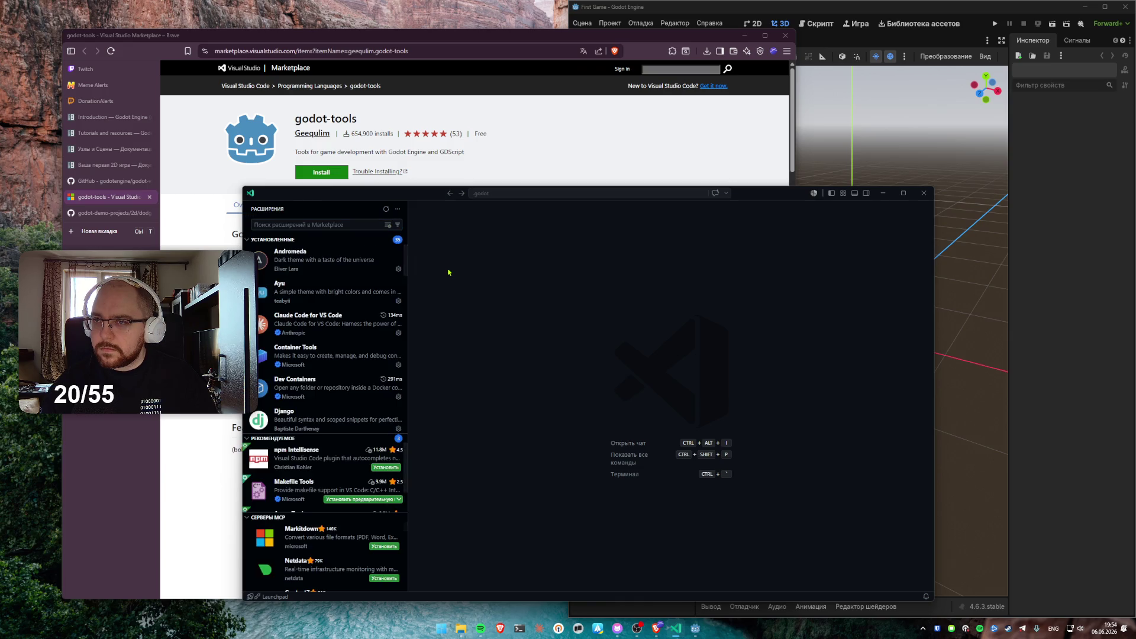
Hide the extensions sidebar, show the file tree, and view .gdignore and uid_cache.bin
key("ctrl+b")
key("ctrl+b")
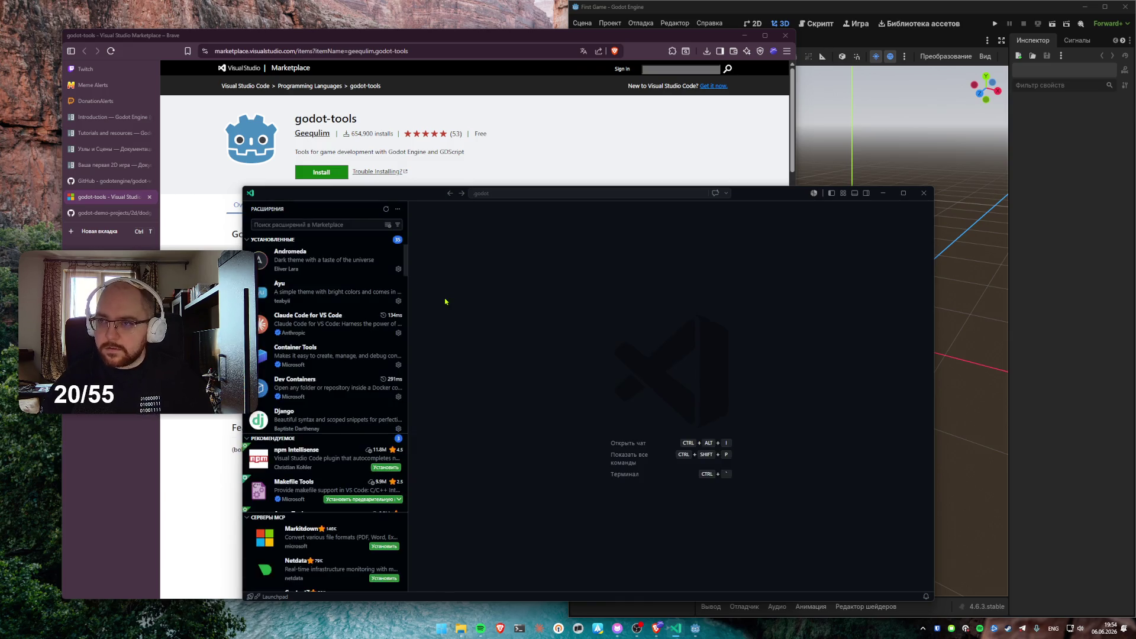
right_click(444, 302)
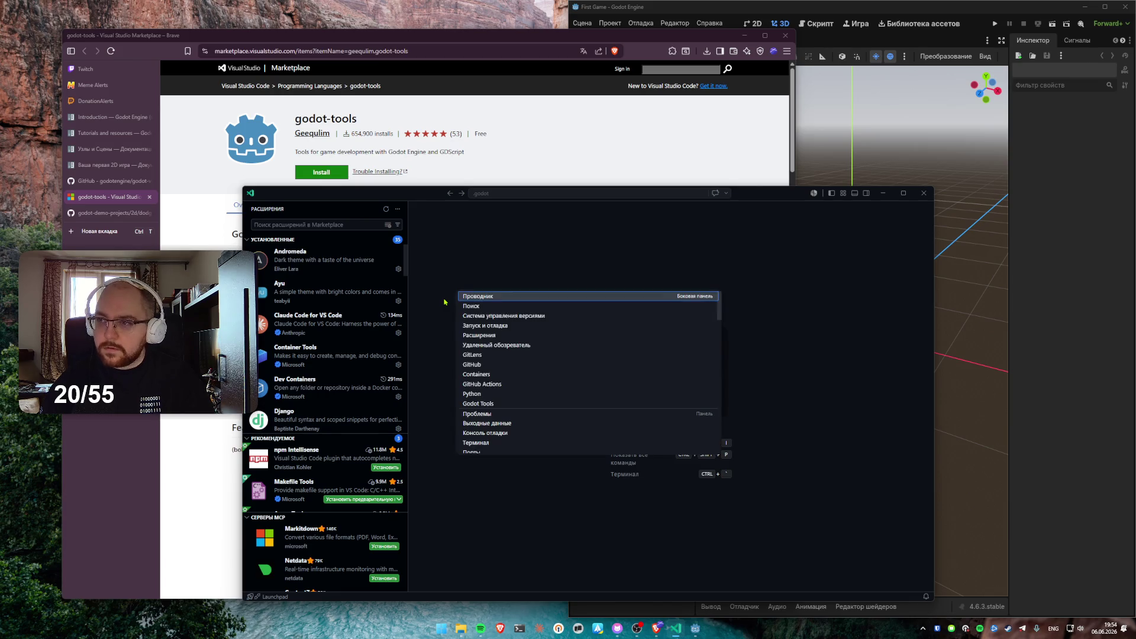
key("ctrl+shift+e")
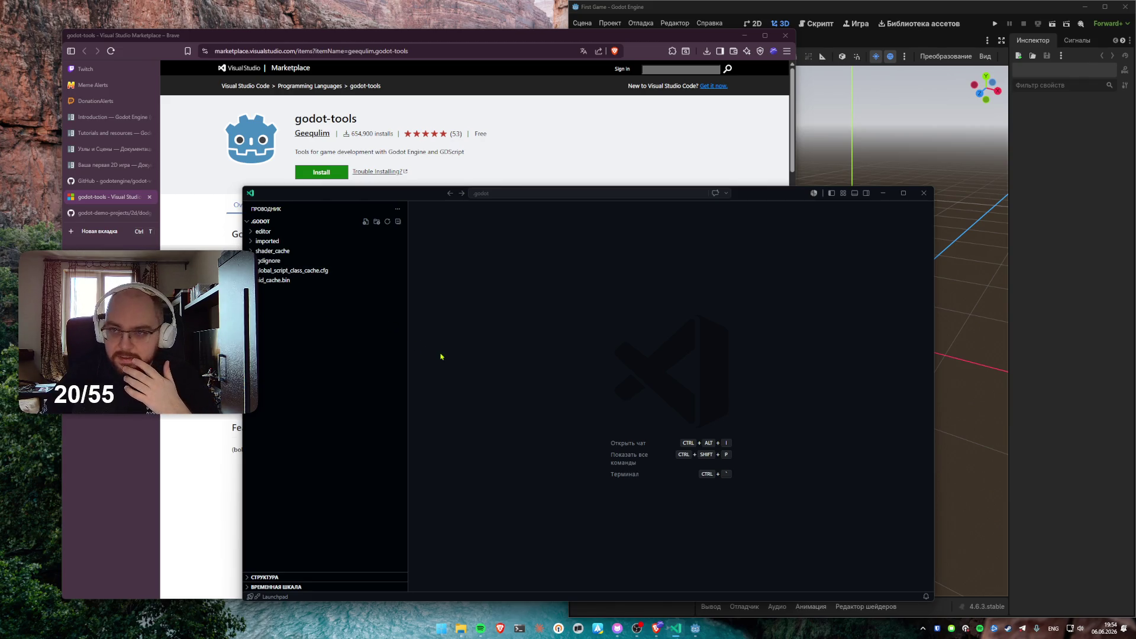
left_click(281, 261)
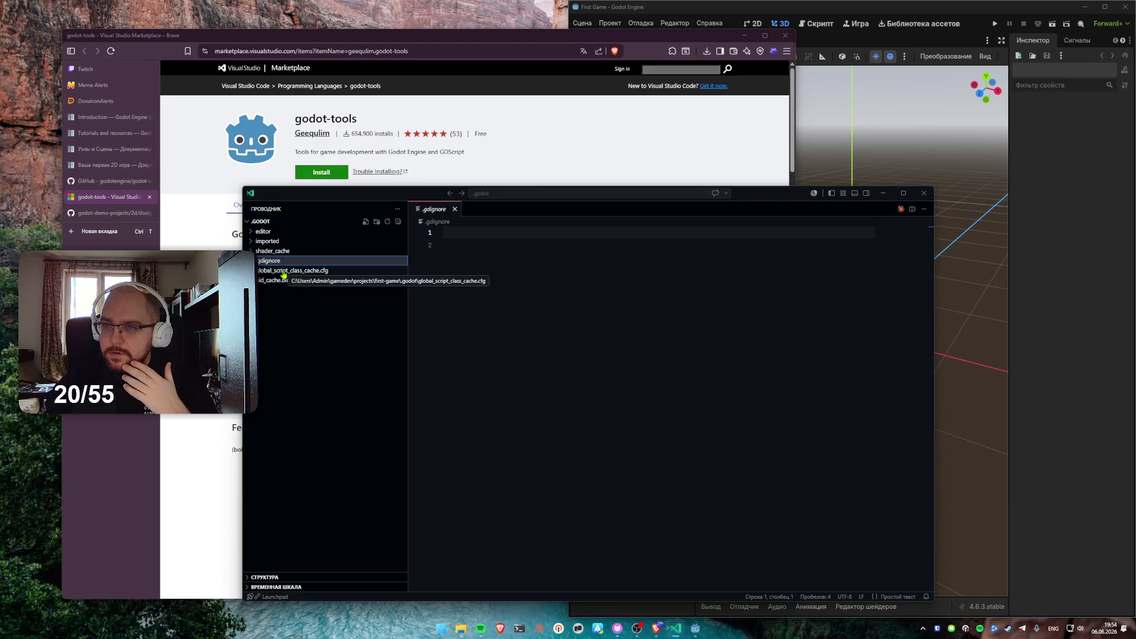
left_click(285, 280)
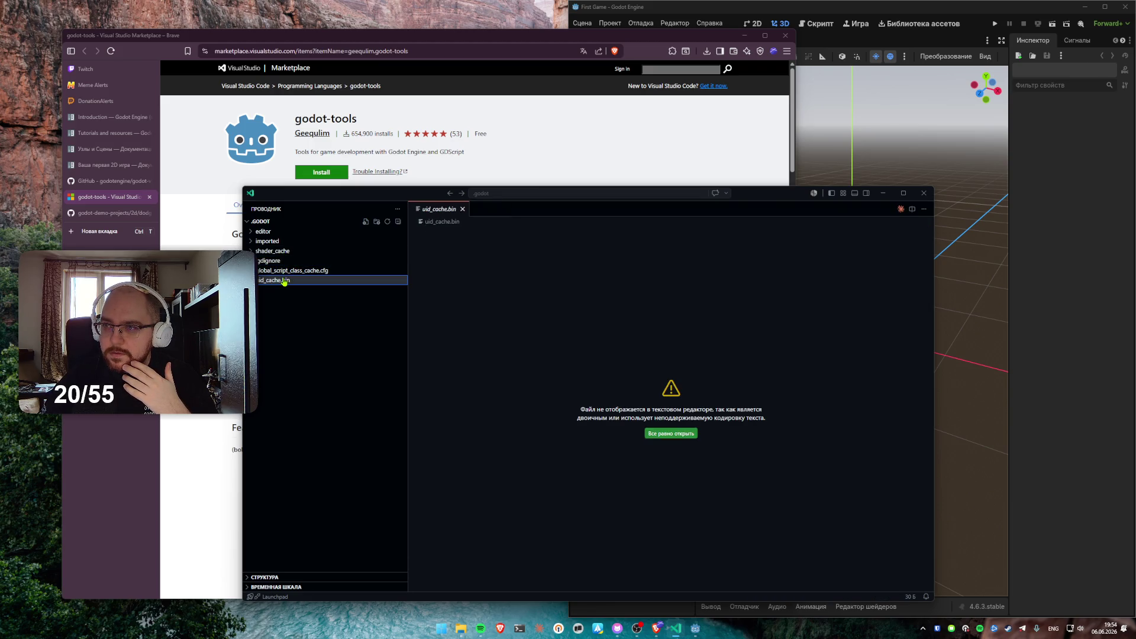
Browse the shader_cache folder, then open global_script_class_cache.cfg showing list=[]
left_click(276, 251)
scroll(299, 332, "down", 8)
left_click(302, 348)
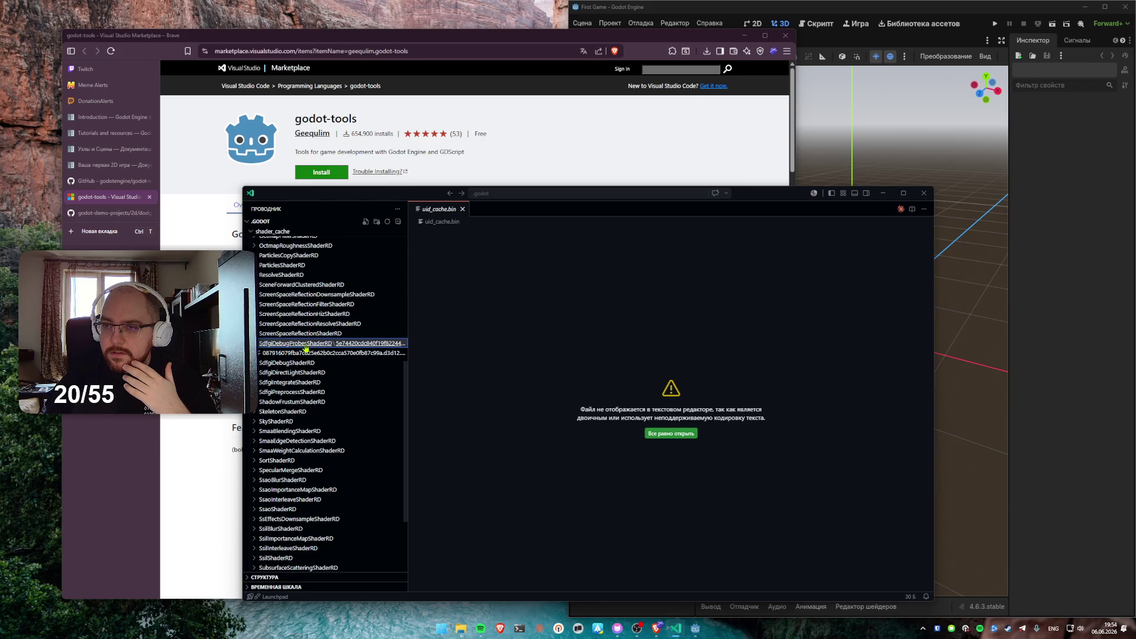
left_click(283, 353)
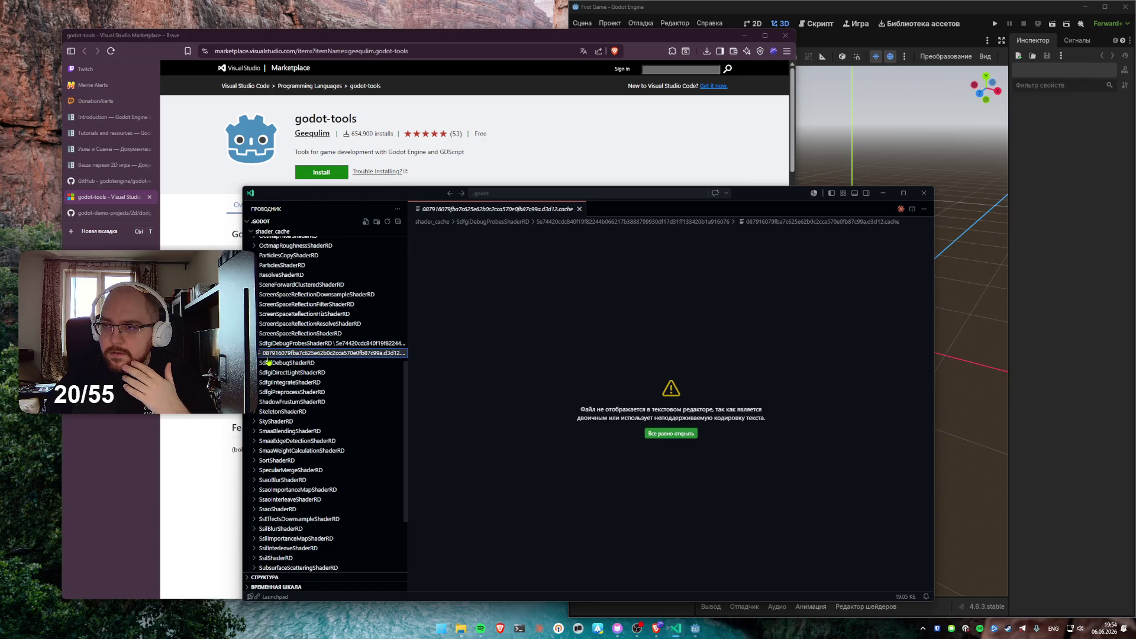
middle_click(498, 210)
scroll(284, 320, "up", 10)
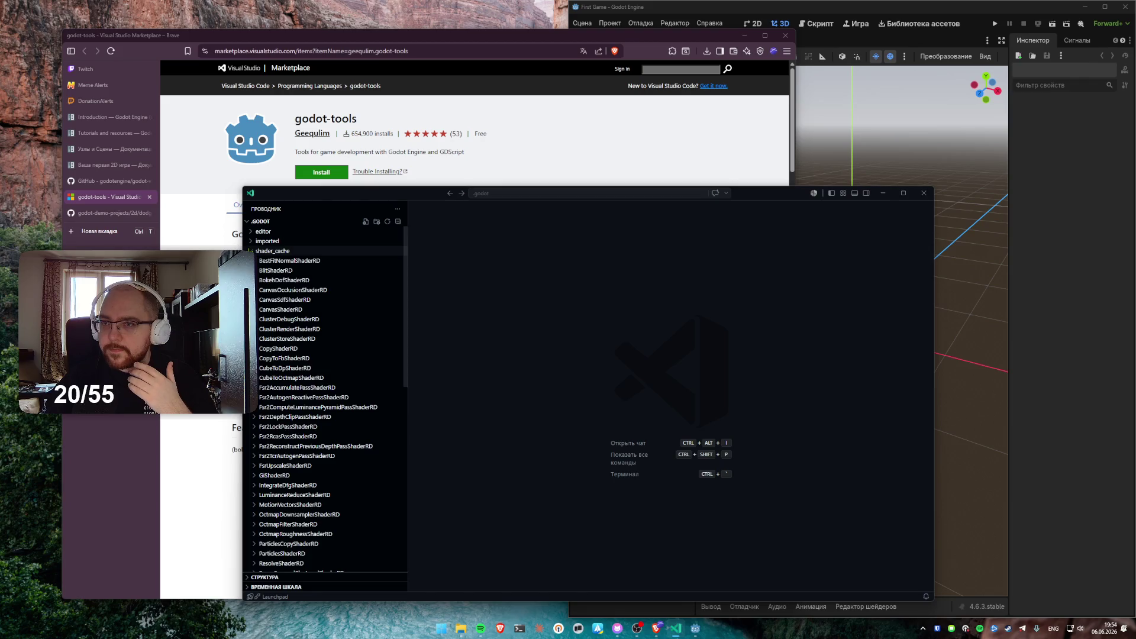
left_click(272, 251)
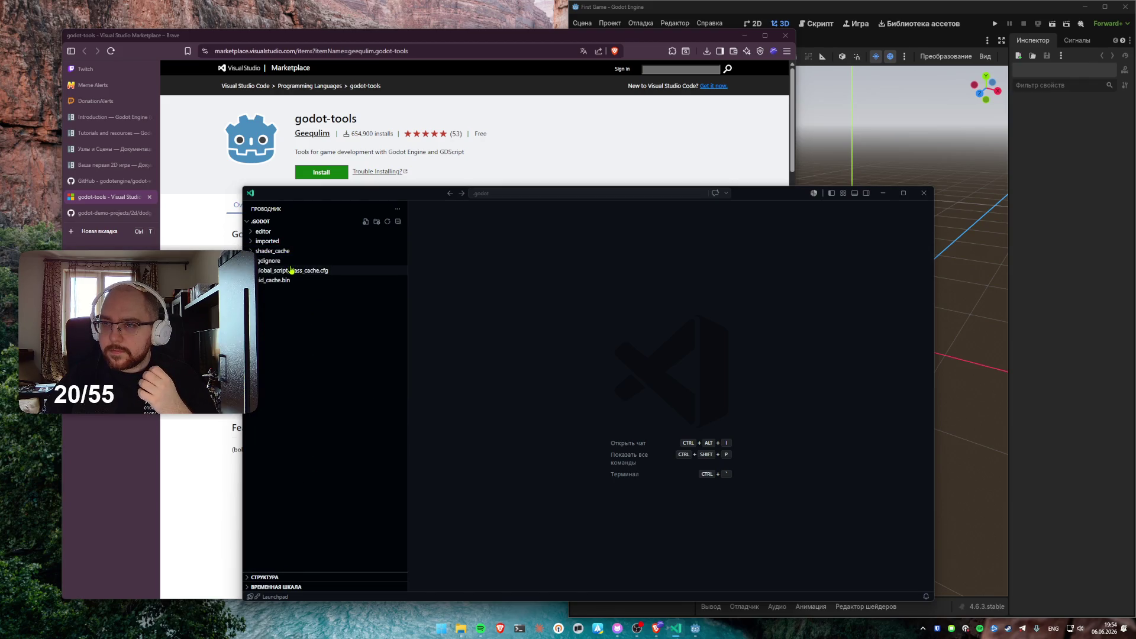
left_click(293, 271)
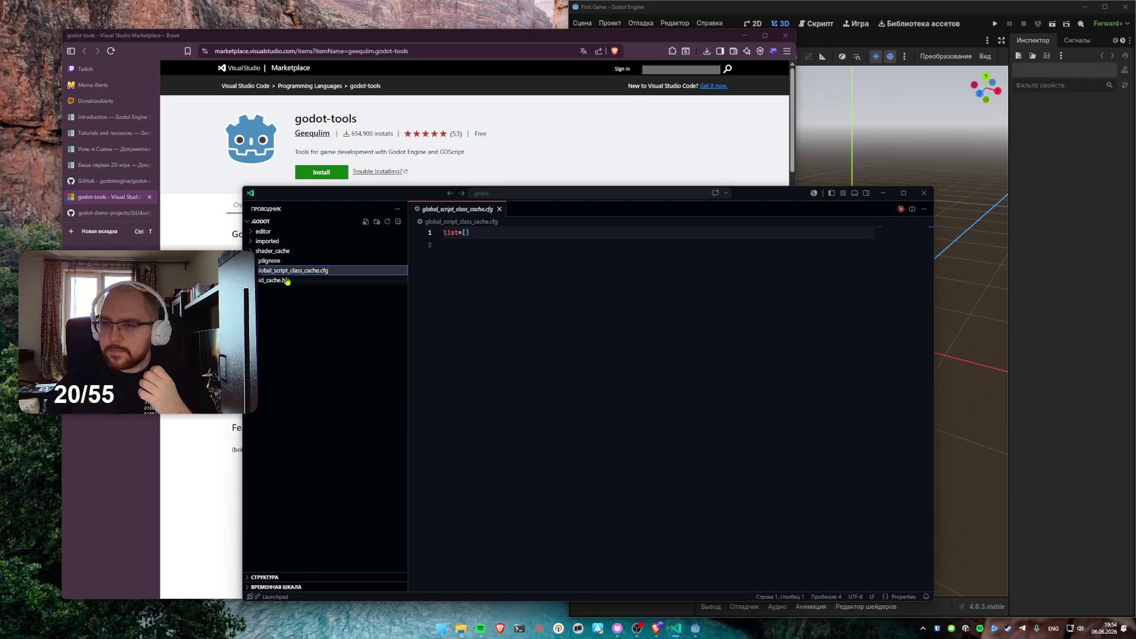
left_click(112, 201)
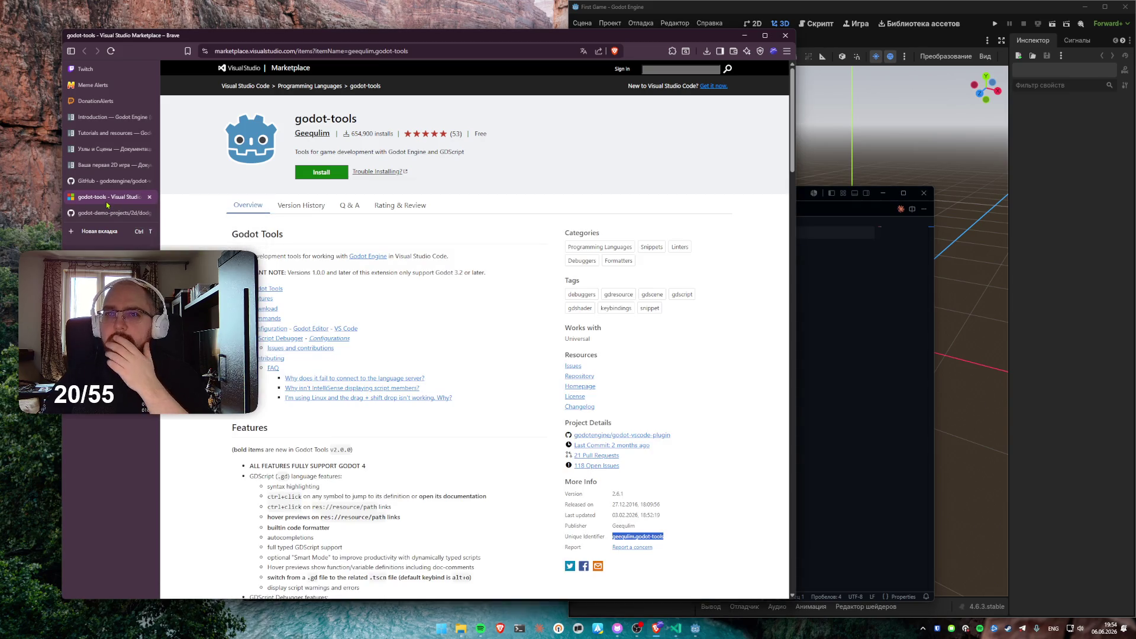
Close the GitHub plugin and Marketplace tabs, return to Узлы и Сцены, and bring Godot forward
left_click(110, 181)
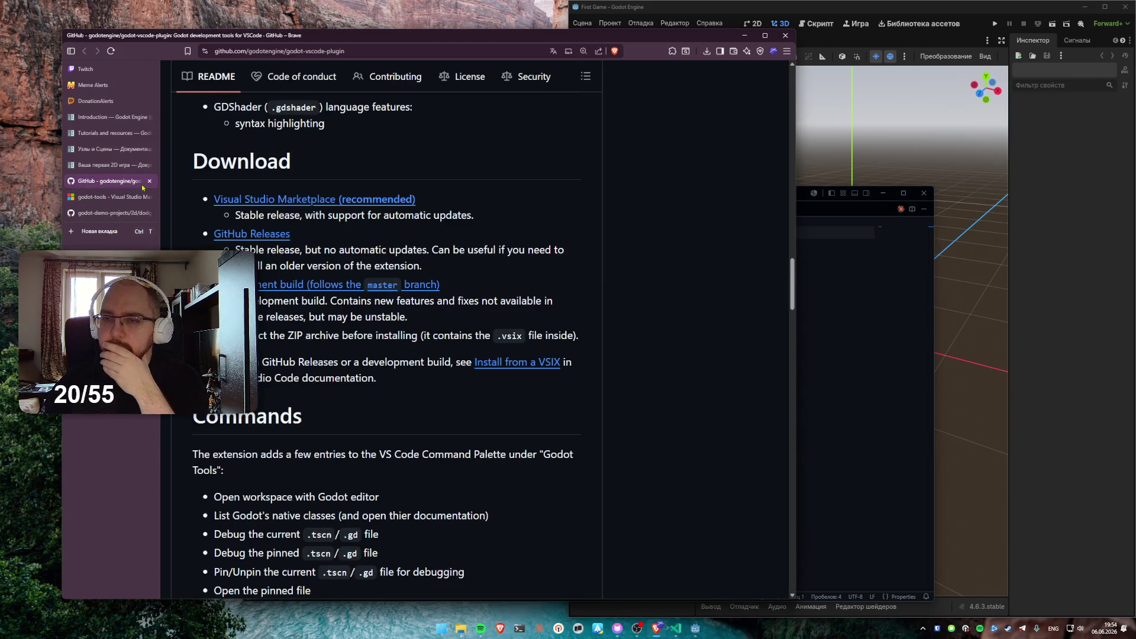
middle_click(120, 186)
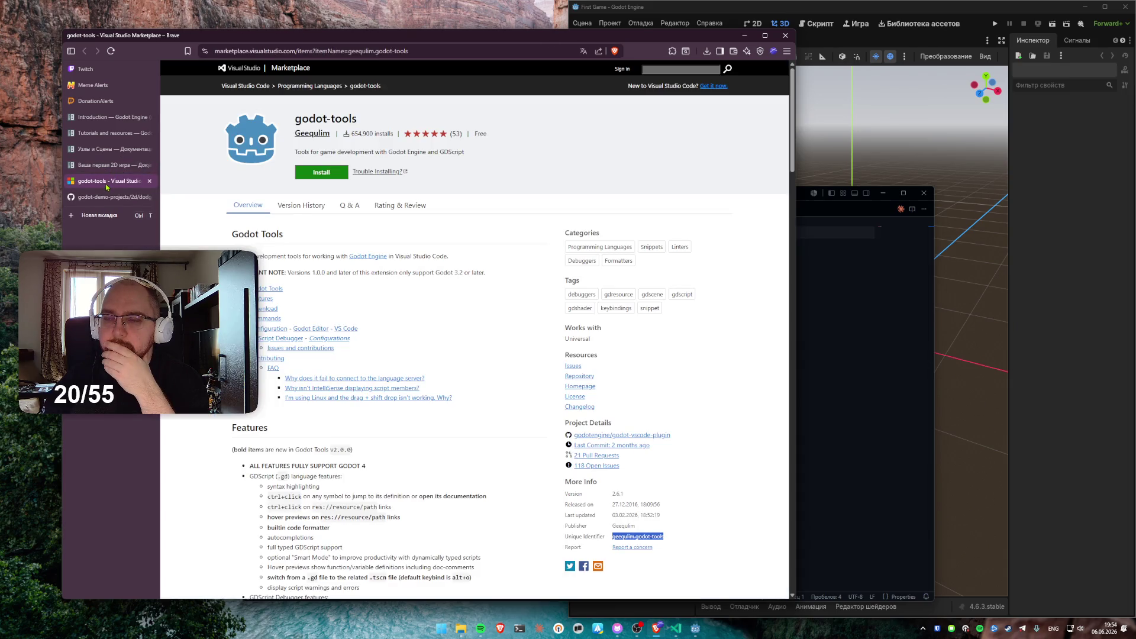
middle_click(107, 186)
left_click(110, 165)
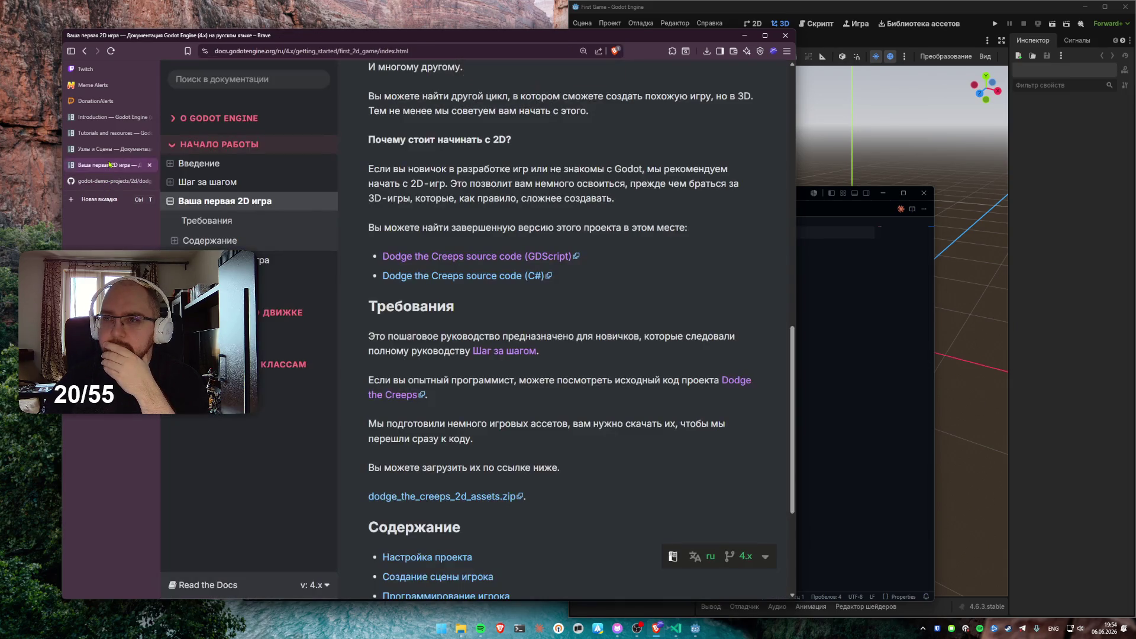
left_click(112, 148)
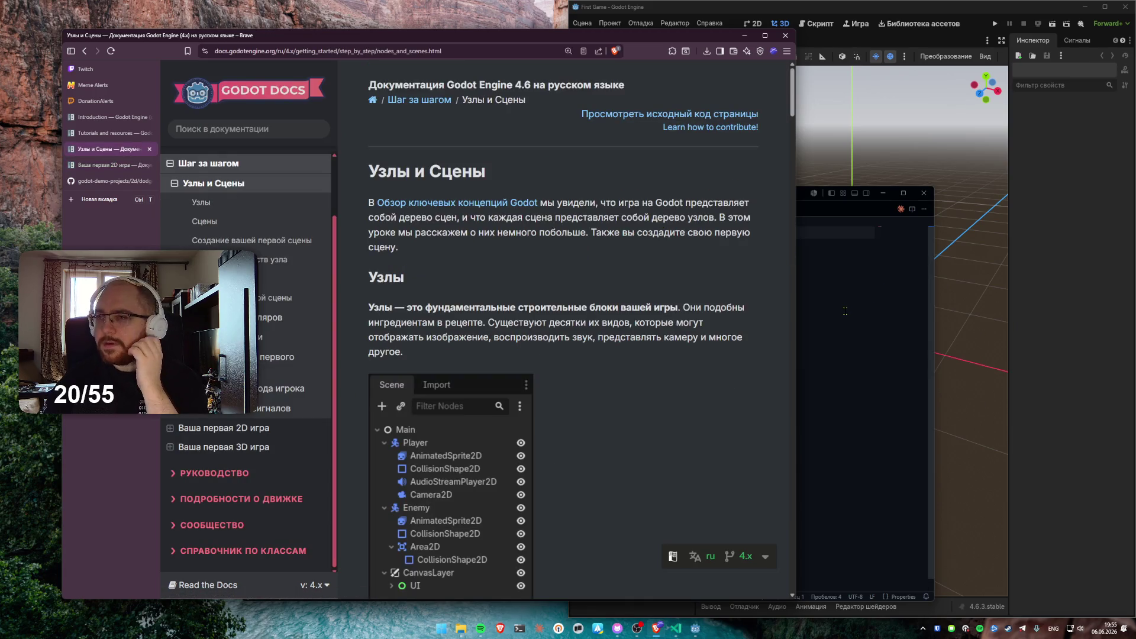
left_click(993, 146)
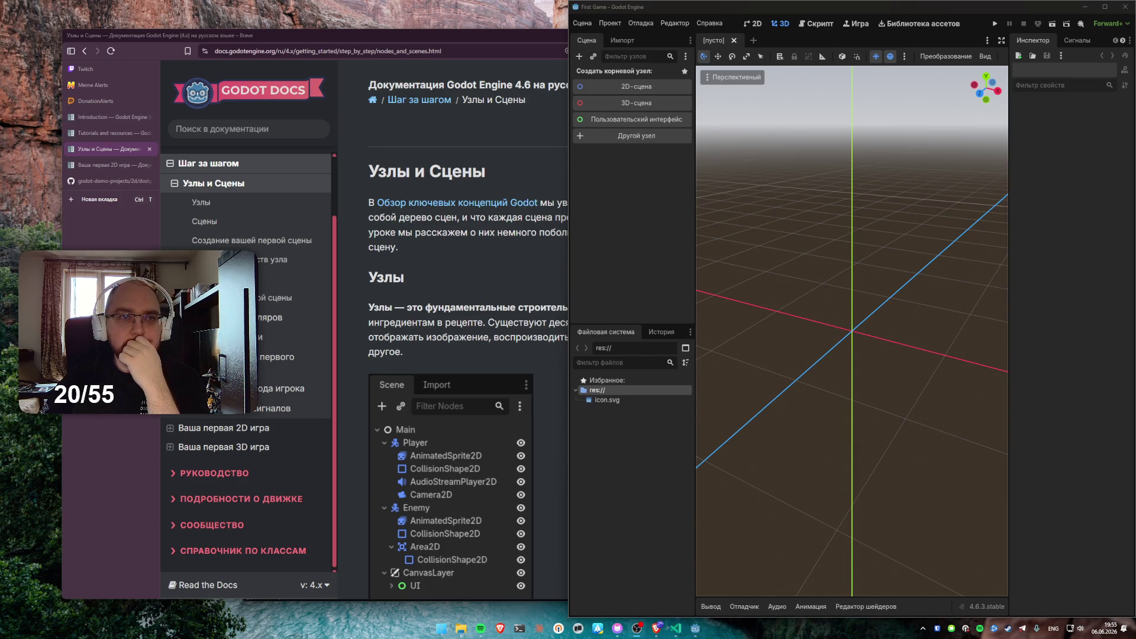
Widen the browser and open Обзор ключевых концепций Godot in a new tab, then return to Godot
mouse_move(280, 36)
left_mouse_down()
mouse_move(385, 47)
mouse_move(333, 60)
left_mouse_up()
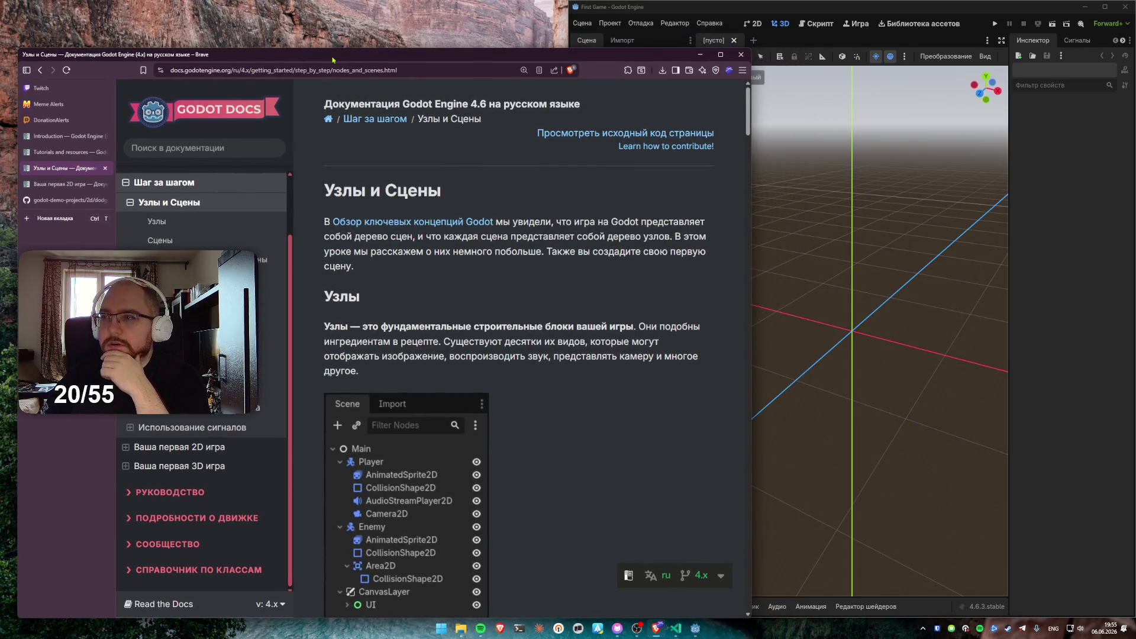
middle_click(388, 223)
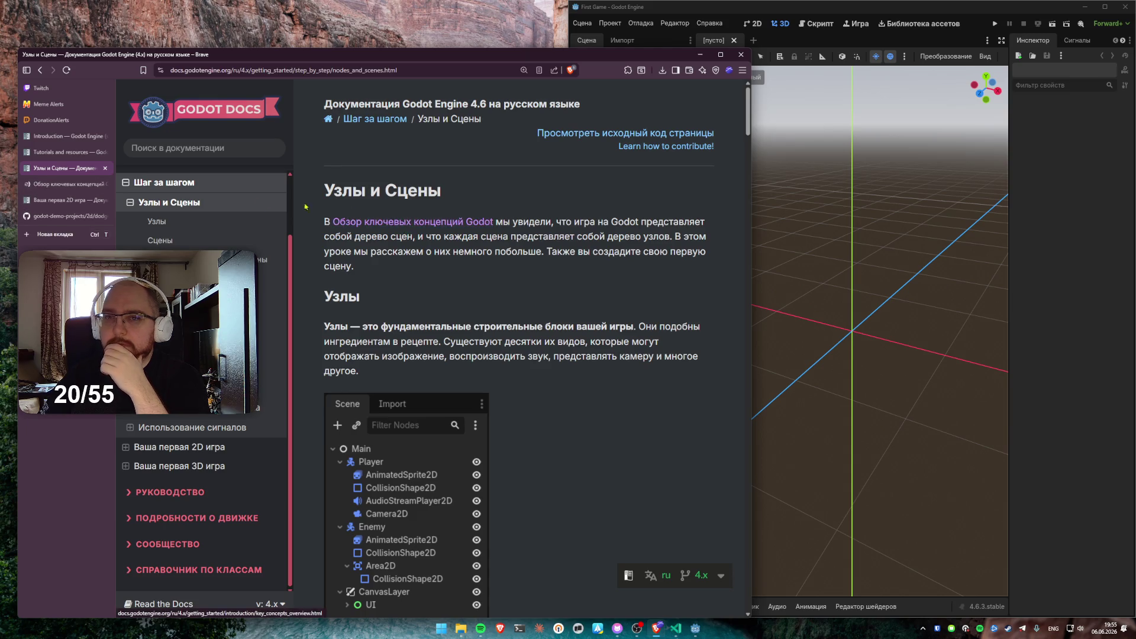
left_click(83, 184)
left_click_drag(62, 189, 84, 177)
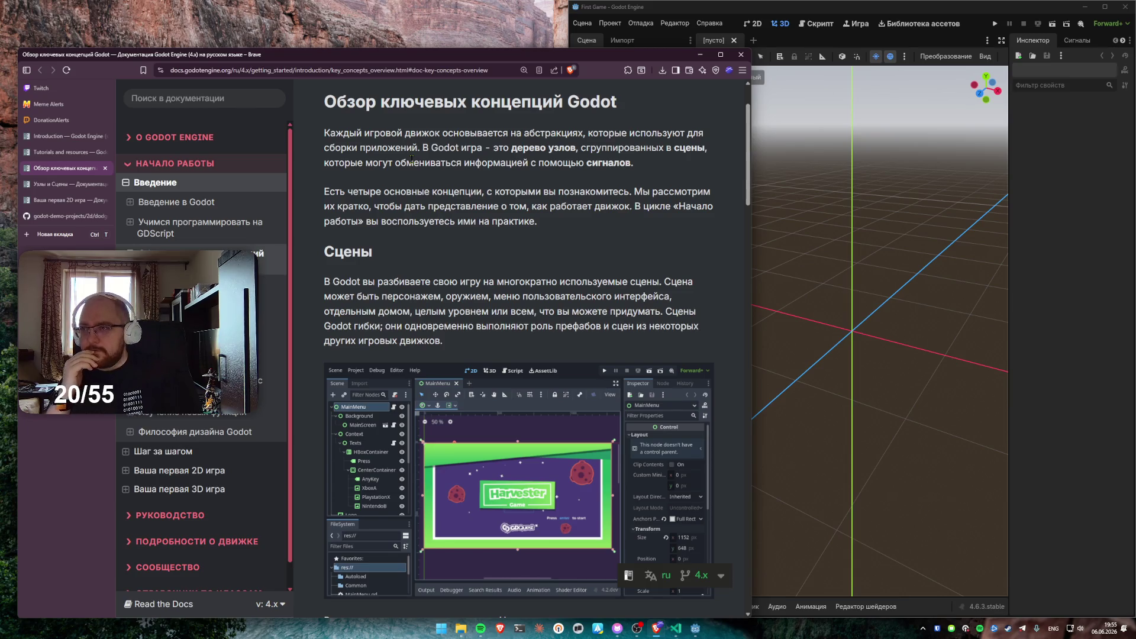
left_click(1058, 267)
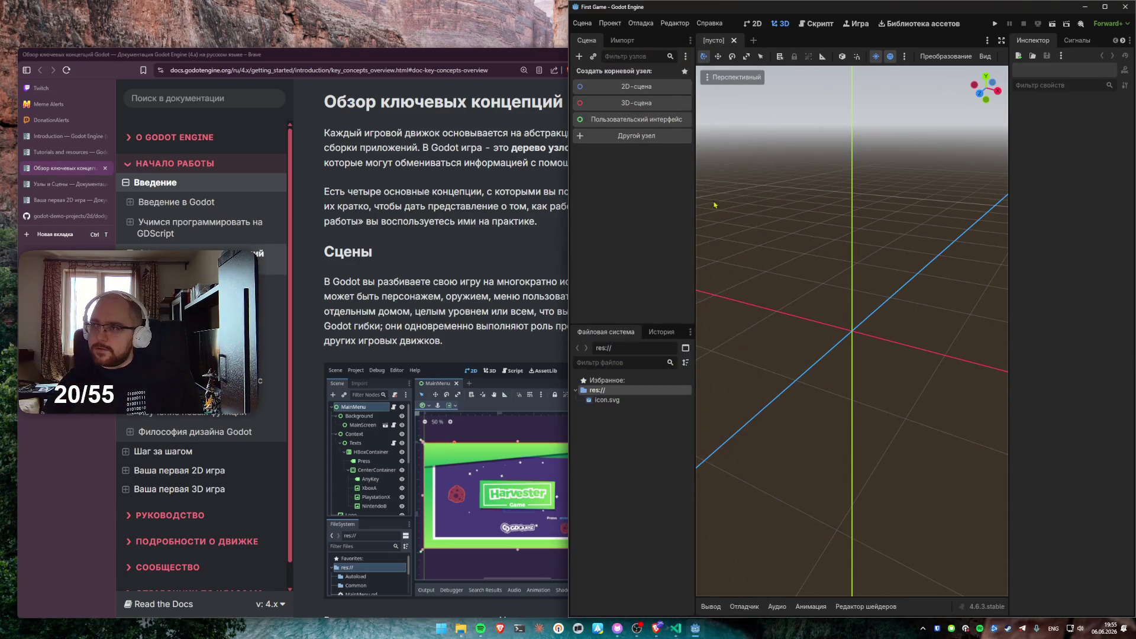
Bring the key concepts docs page back in front of Godot and read down to the Сцены section
left_click(479, 184)
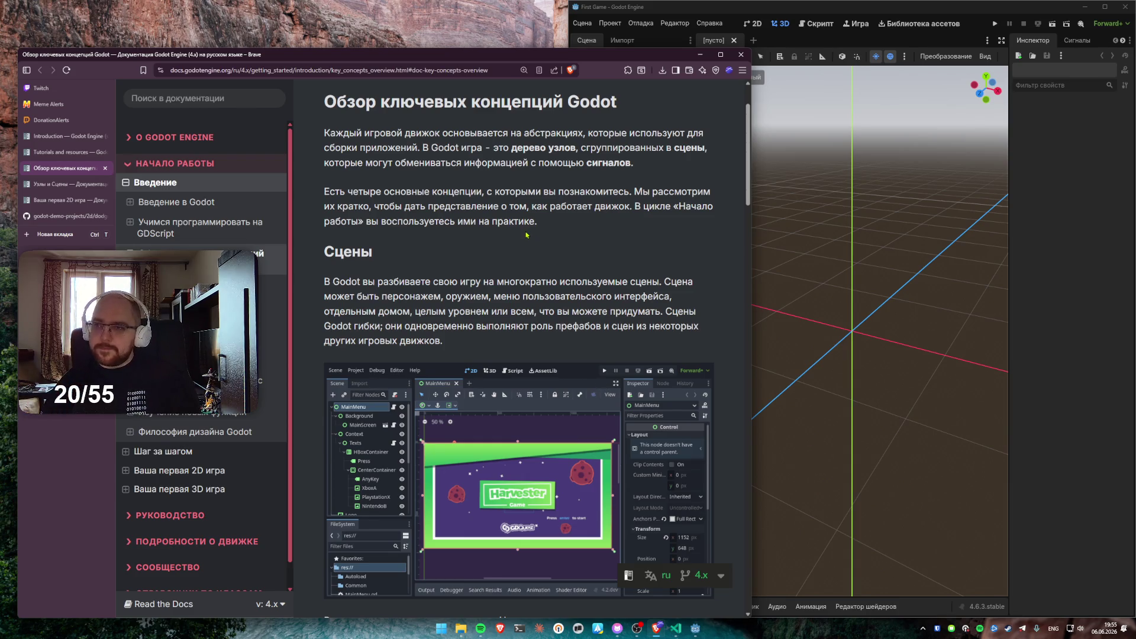
scroll(526, 235, "down", 3)
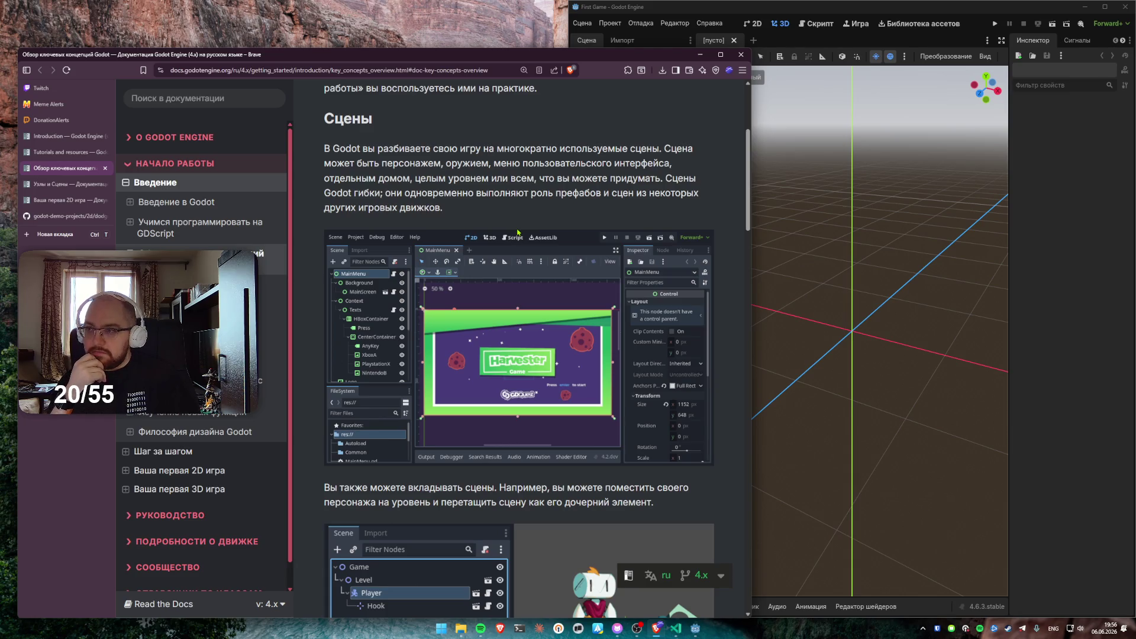
scroll(518, 232, "down", 4)
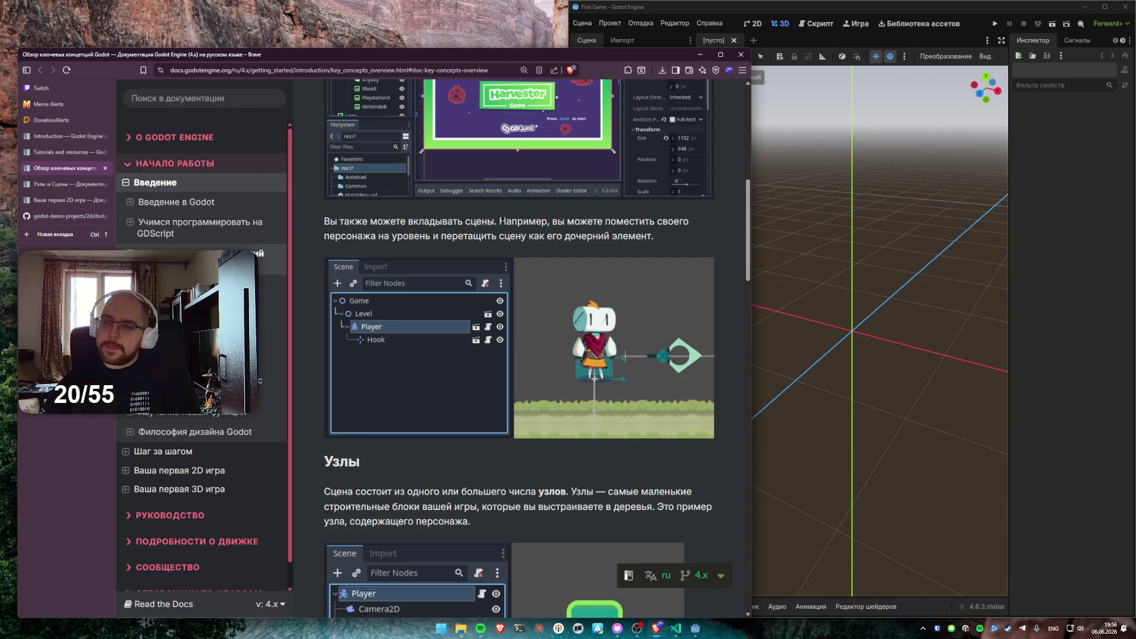
scroll(414, 225, "down", 4)
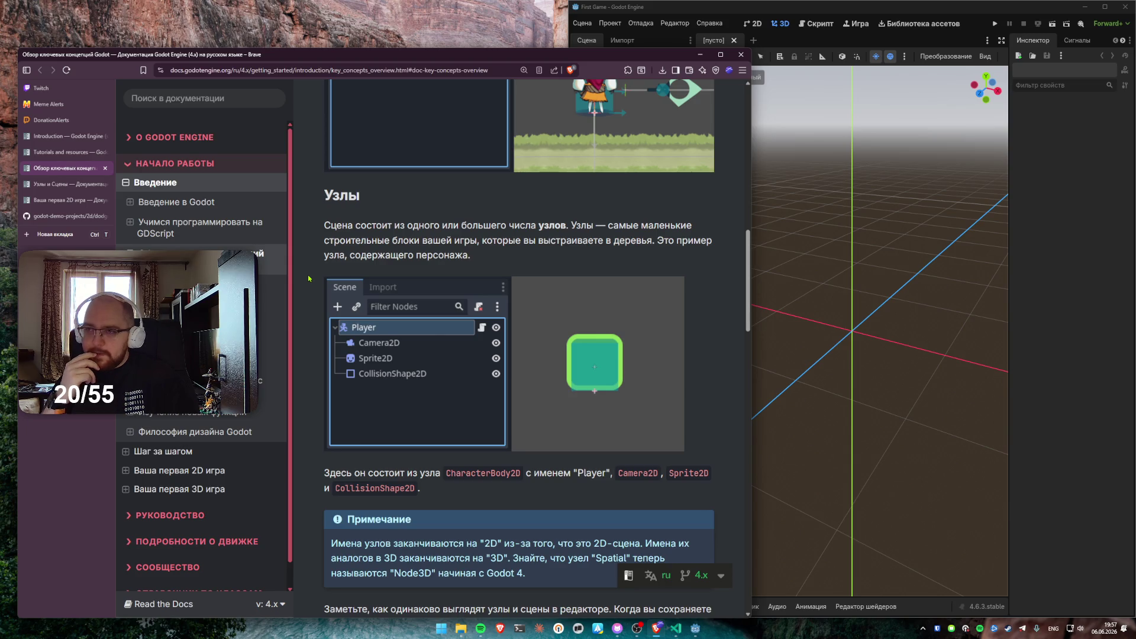
scroll(308, 278, "up", 5)
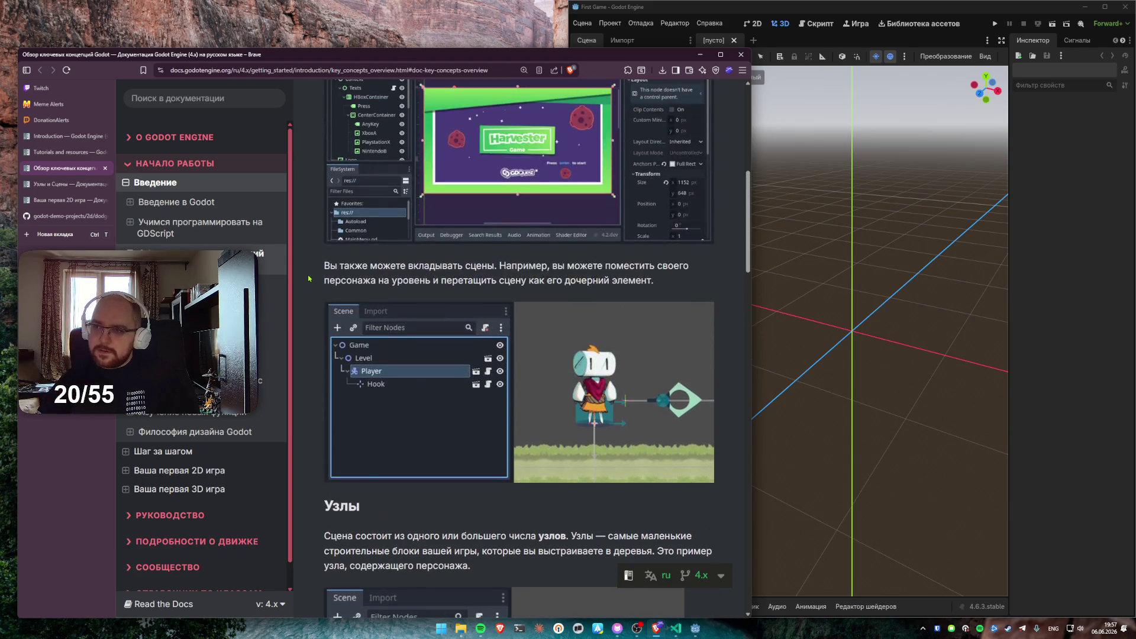
scroll(309, 278, "up", 4)
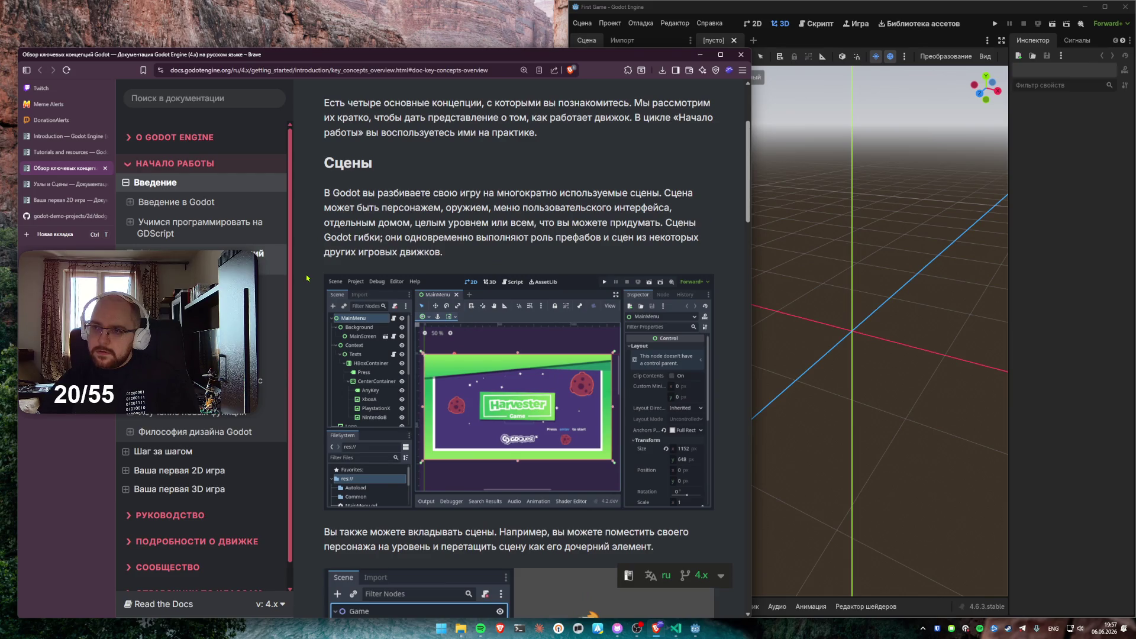
scroll(308, 278, "down", 8)
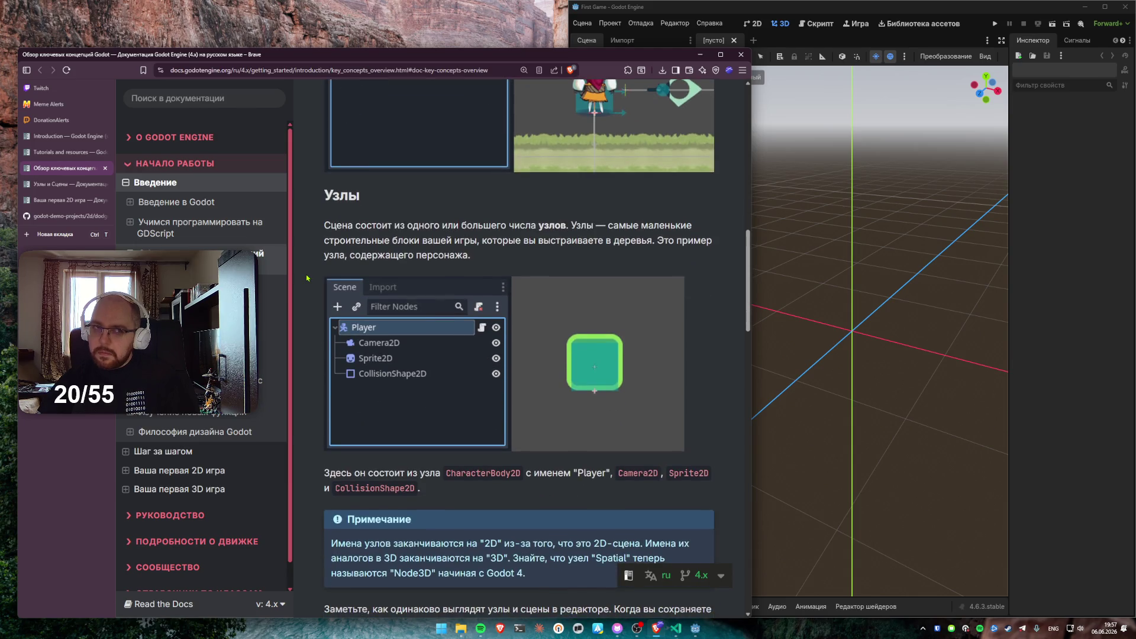
scroll(307, 278, "down", 3)
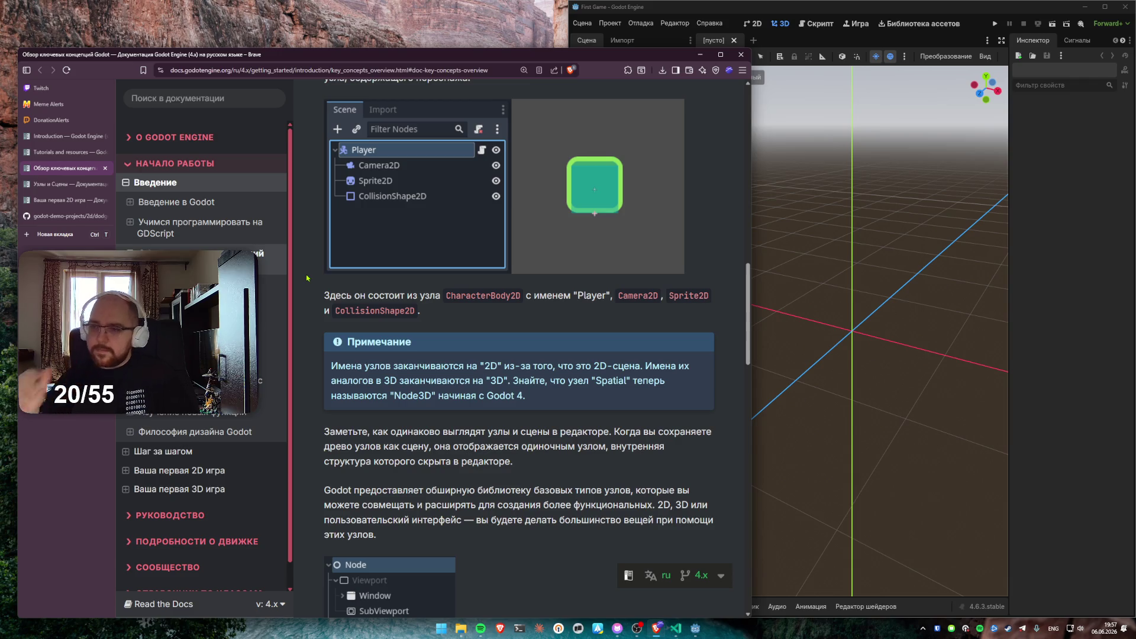
scroll(307, 278, "down", 2)
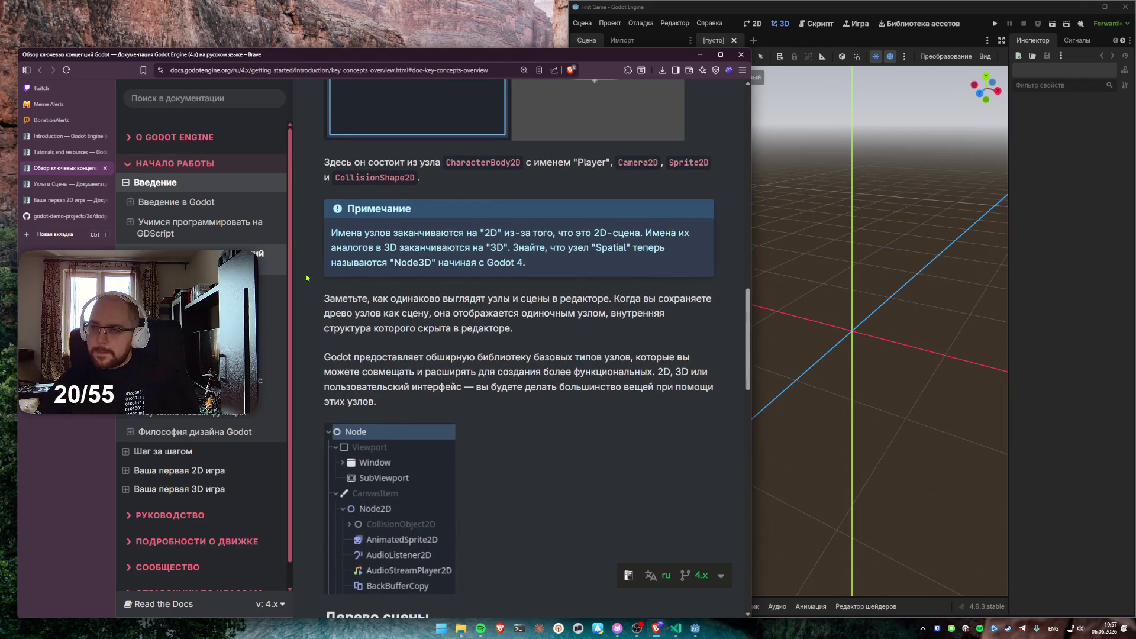
scroll(307, 277, "down", 2)
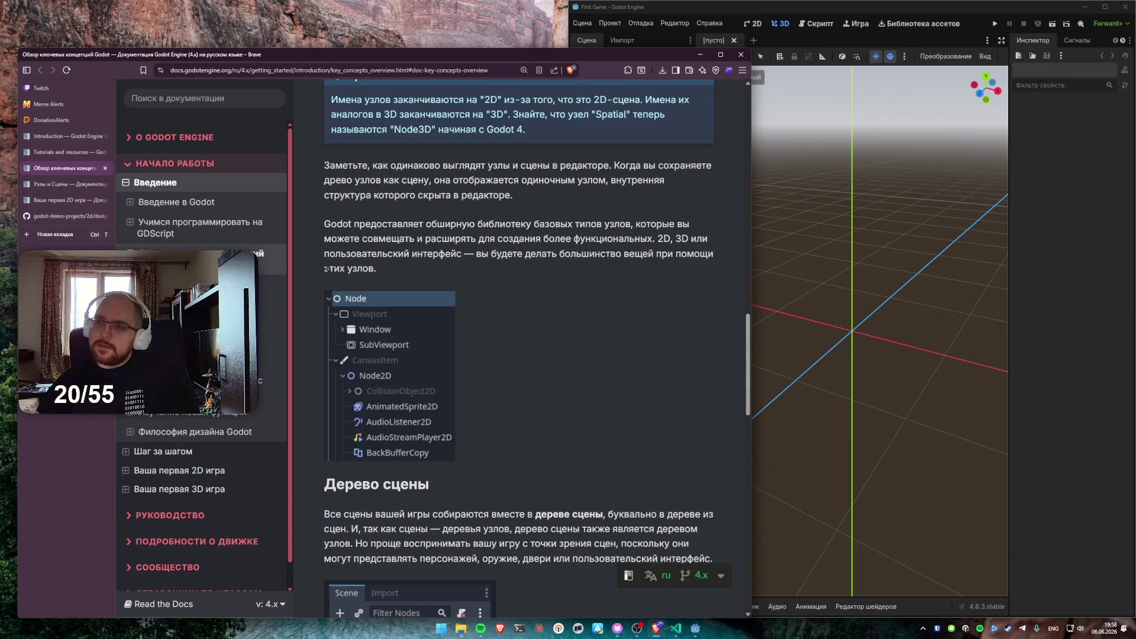
scroll(327, 270, "up", 3)
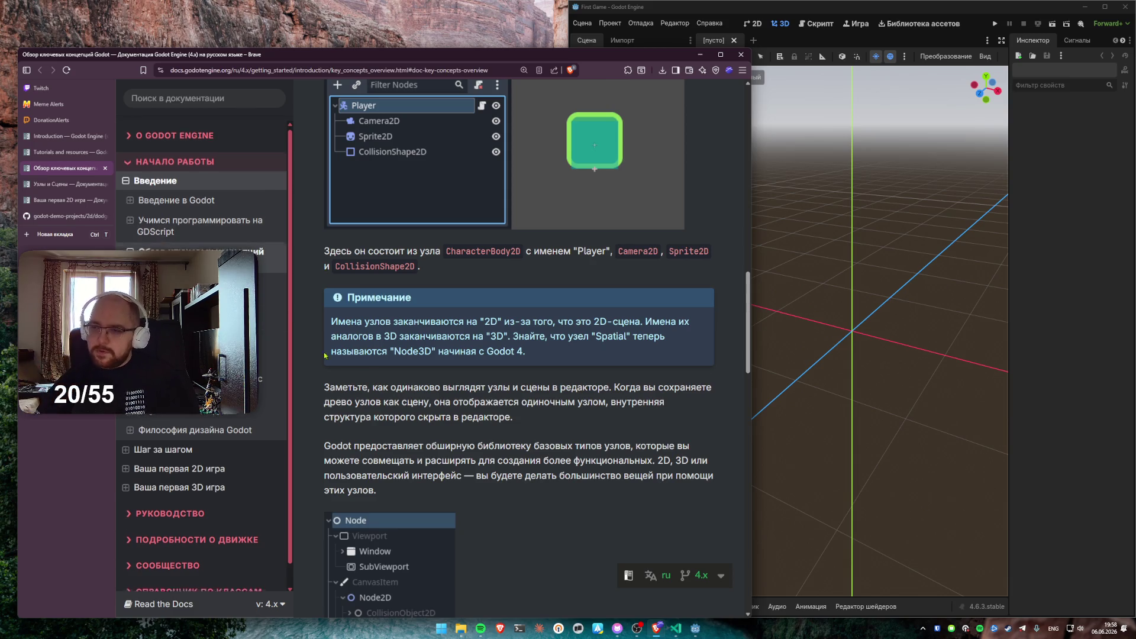
scroll(464, 311, "down", 4)
scroll(463, 311, "up", 2)
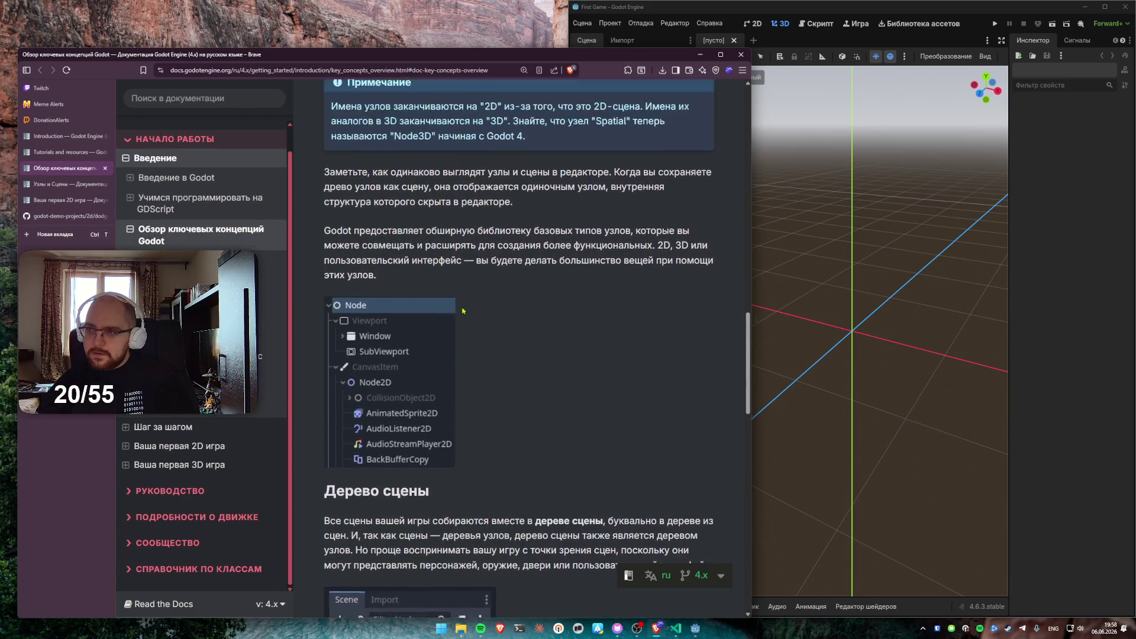
mouse_move(520, 333)
left_mouse_down()
mouse_move(356, 314)
mouse_move(326, 298)
left_mouse_up()
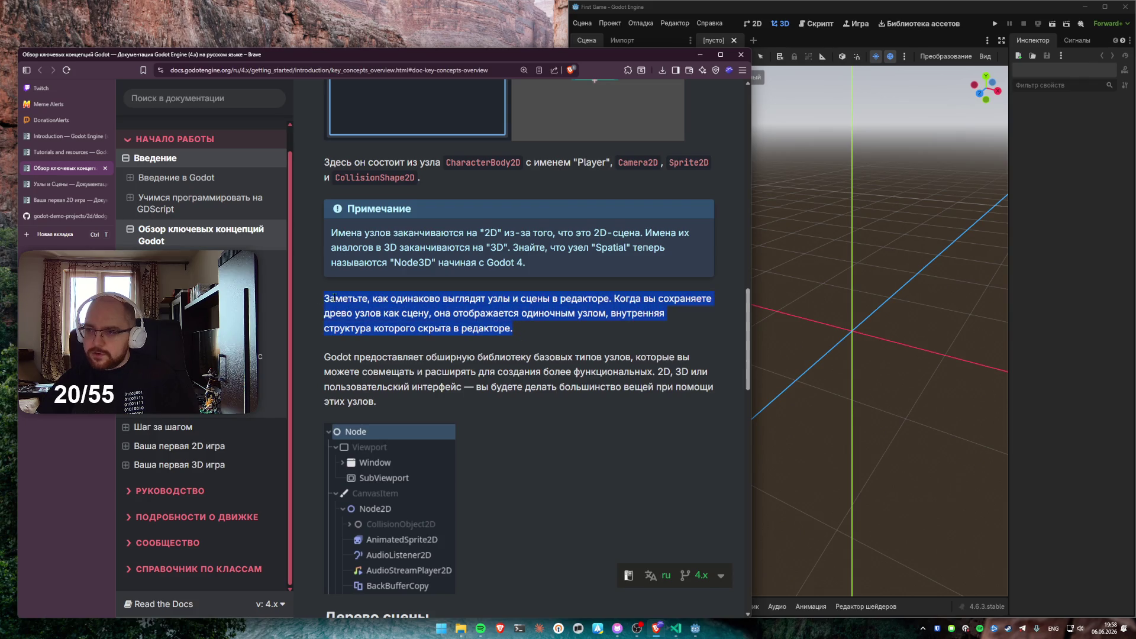
left_click(390, 347)
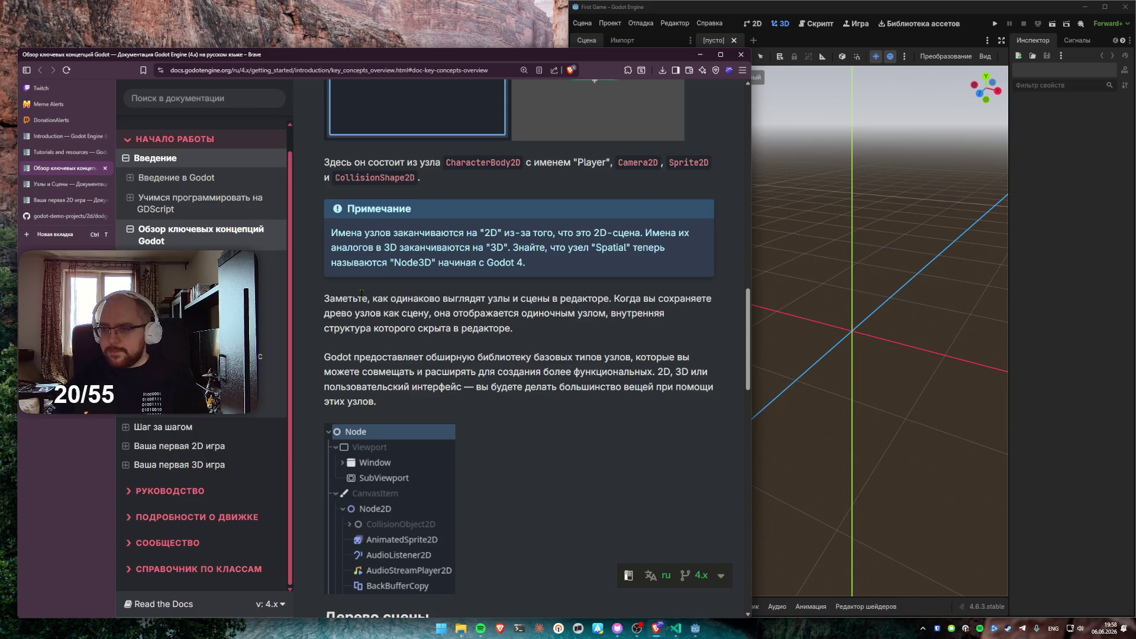
scroll(475, 334, "down", 6)
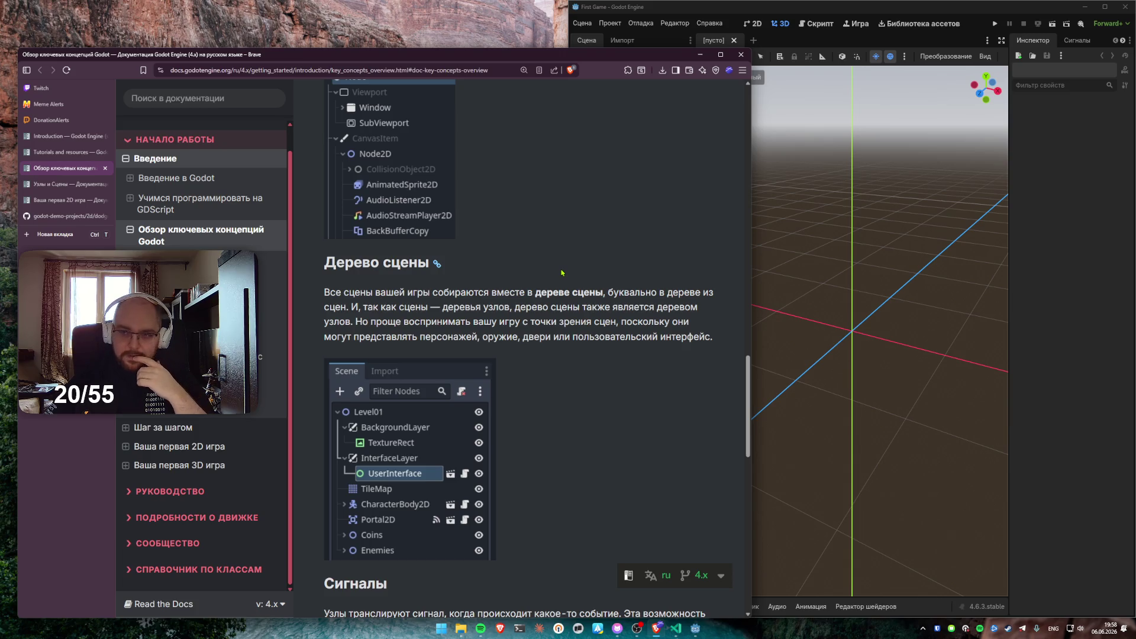
left_click(1093, 249)
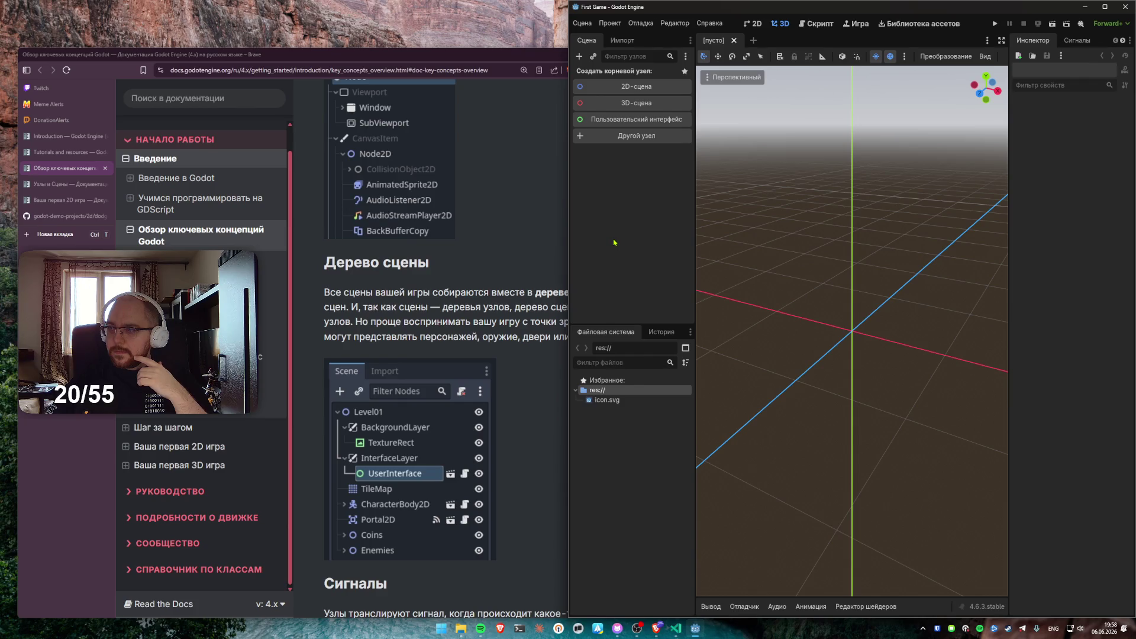
left_click(493, 252)
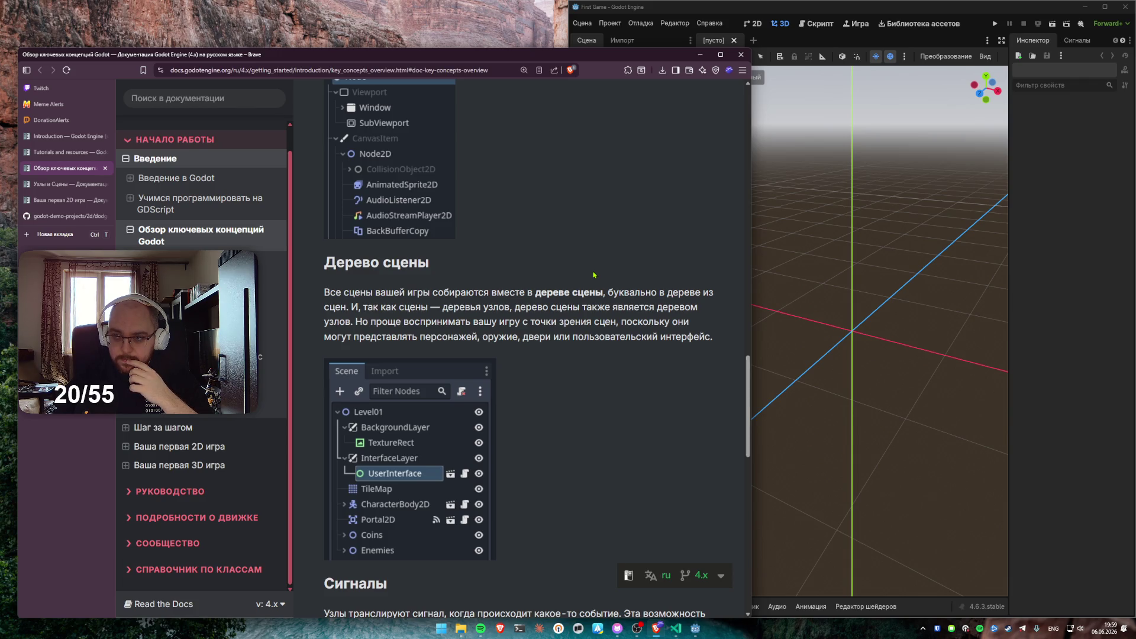
scroll(593, 274, "up", 2)
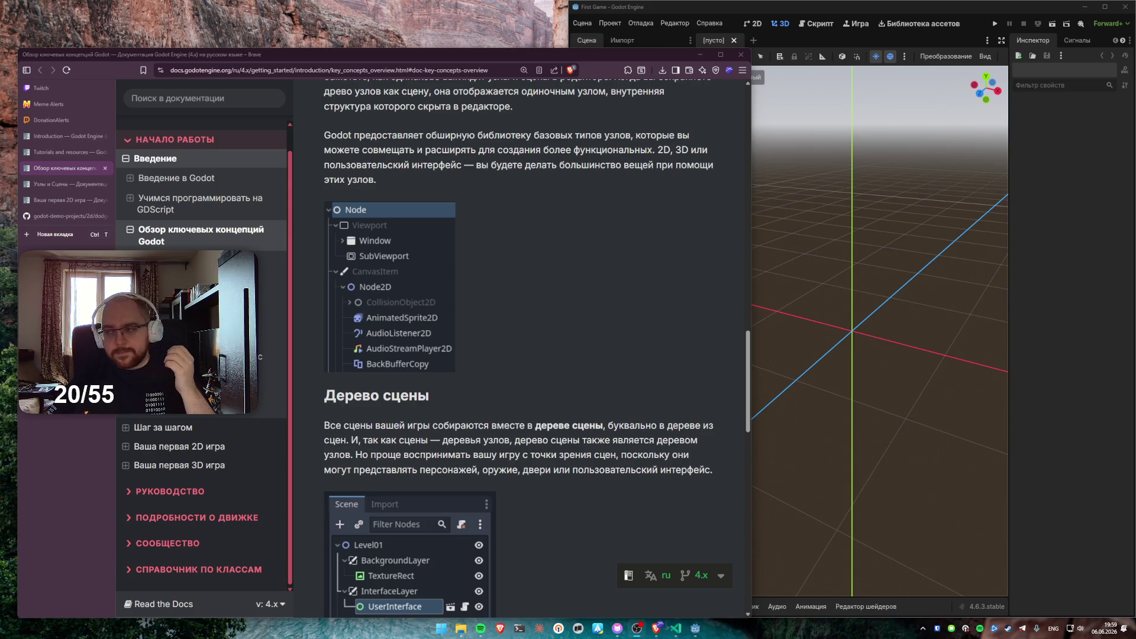
scroll(517, 322, "down", 2)
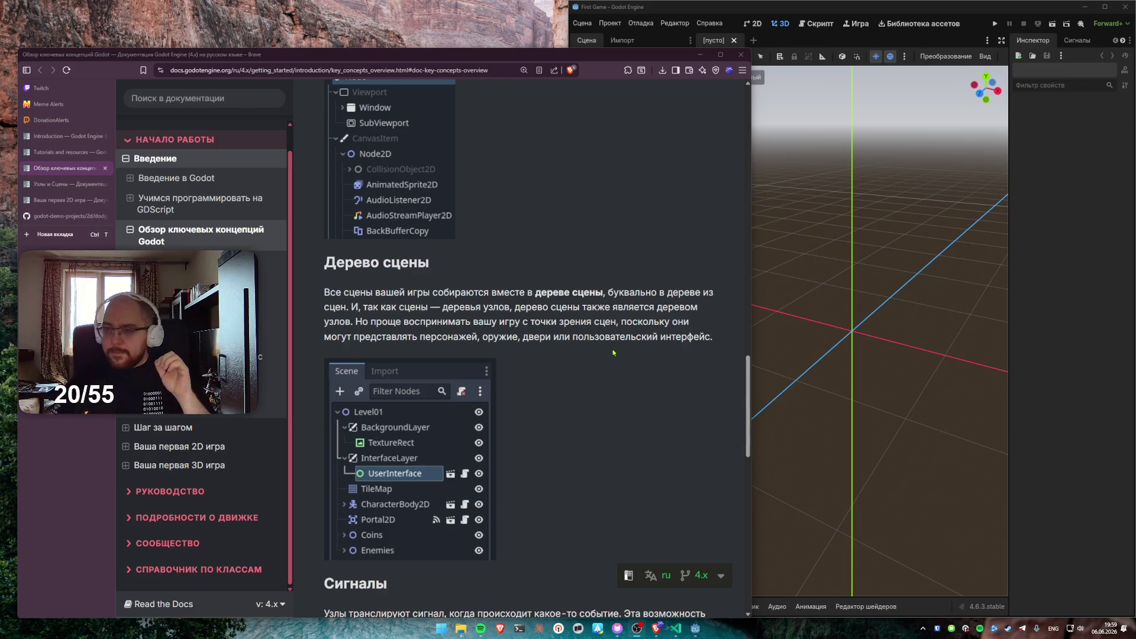
scroll(556, 344, "down", 1)
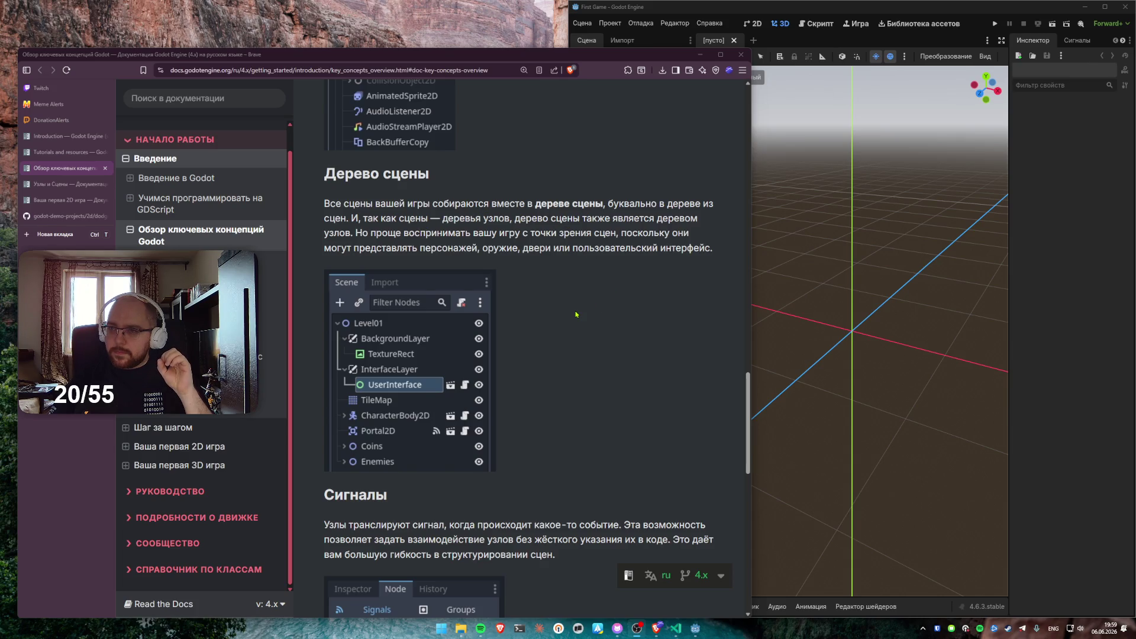
Read the key concepts page down through the Signals section, briefly switching to Godot and back
scroll(576, 314, "down", 2)
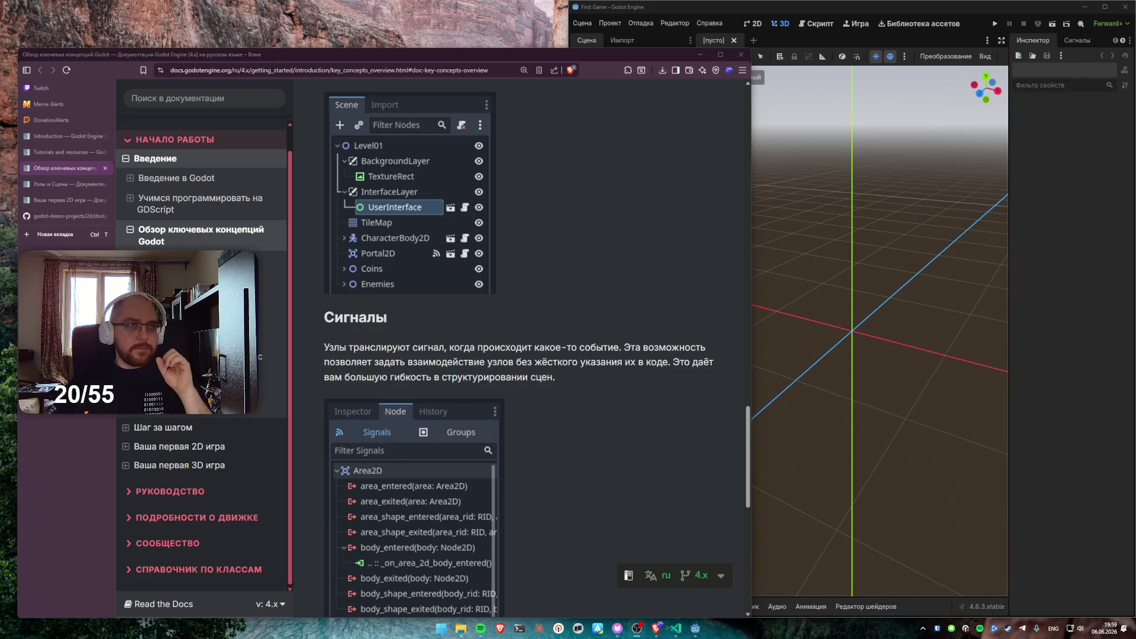
scroll(590, 293, "down", 1)
scroll(590, 293, "down", 2)
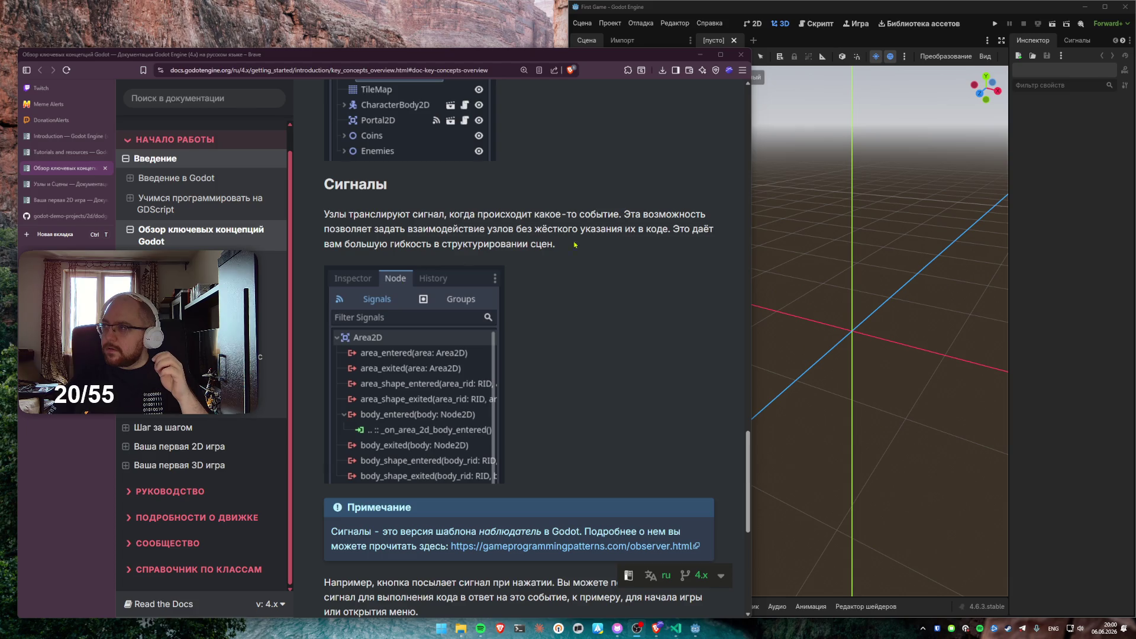
left_click(1079, 40)
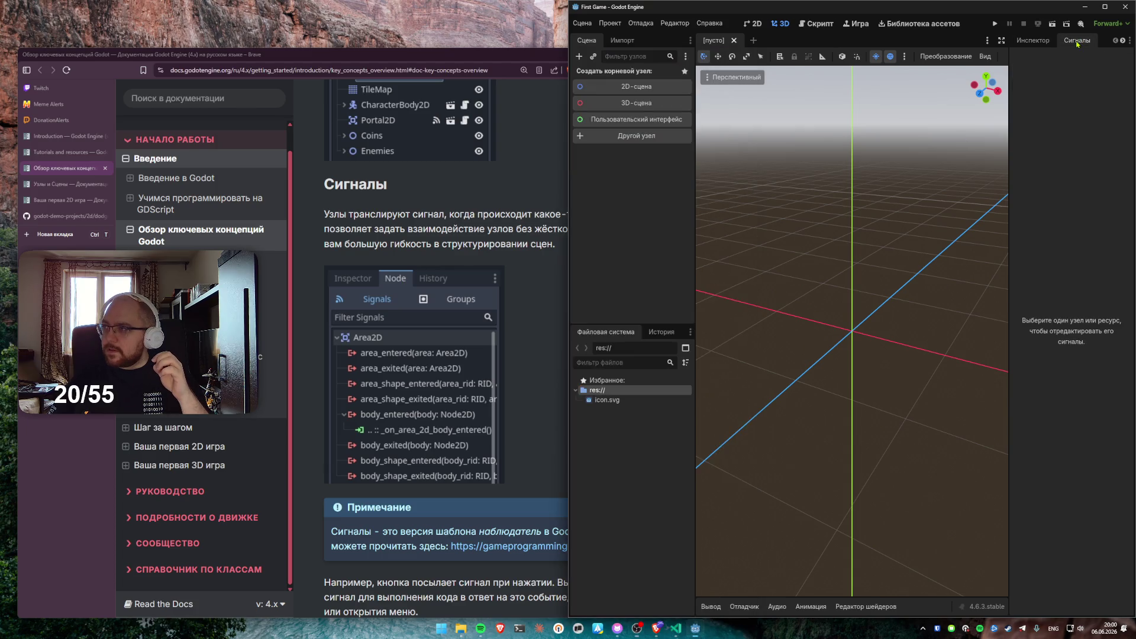
left_click(520, 318)
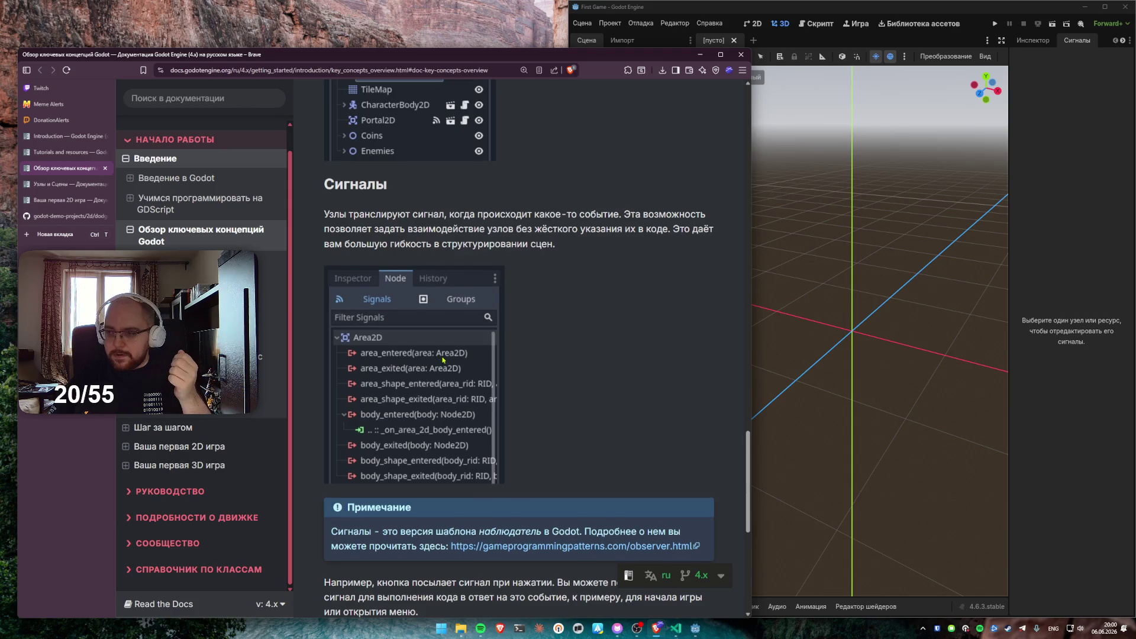
scroll(438, 355, "down", 3)
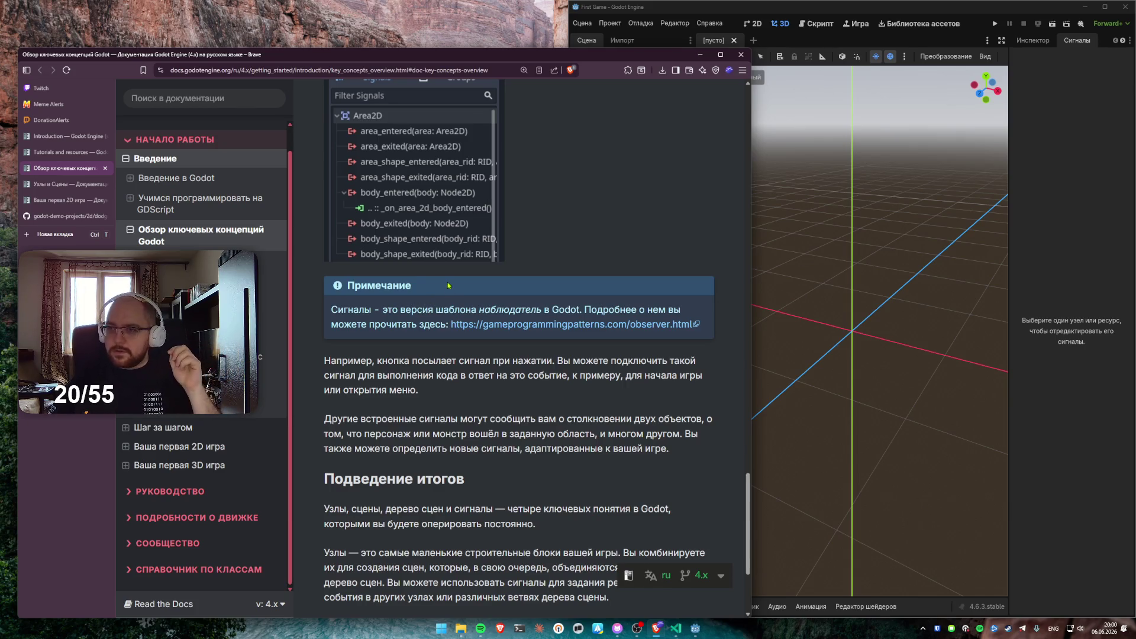
Finish the key concepts page and go on to 'Первый взгляд на интерфейс Godot'
scroll(680, 251, "down", 3)
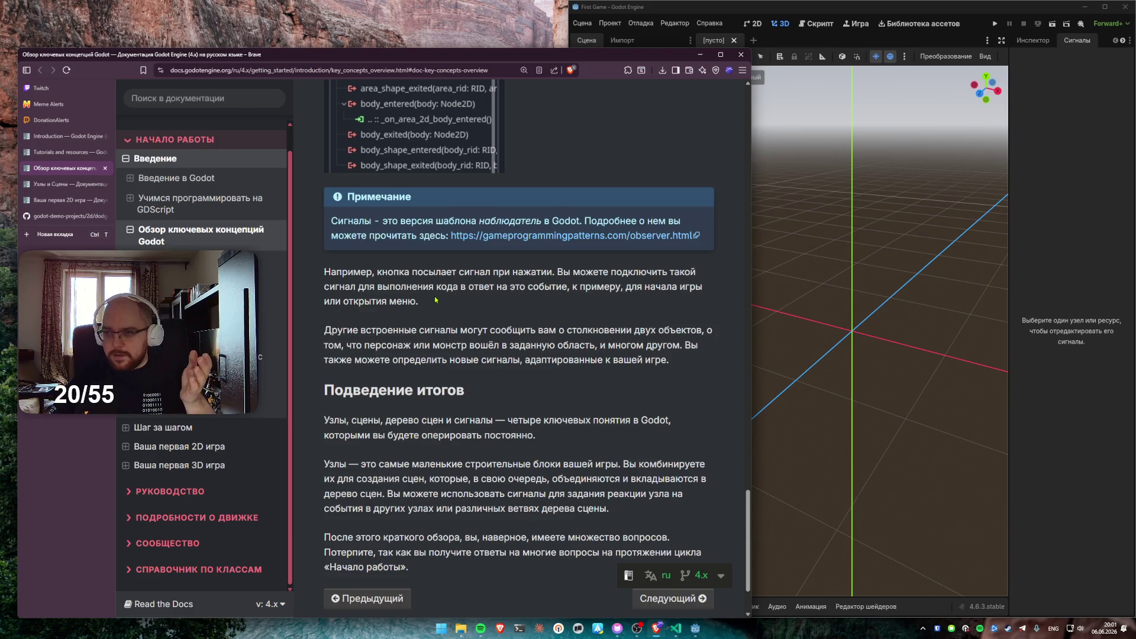
scroll(435, 301, "down", 2)
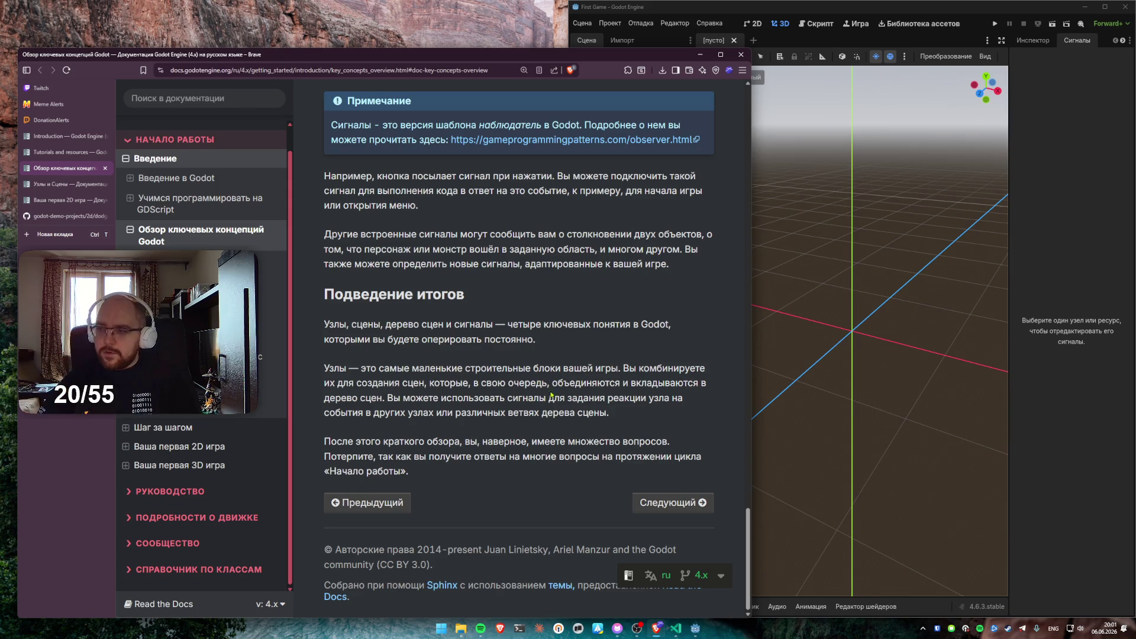
left_click(636, 502)
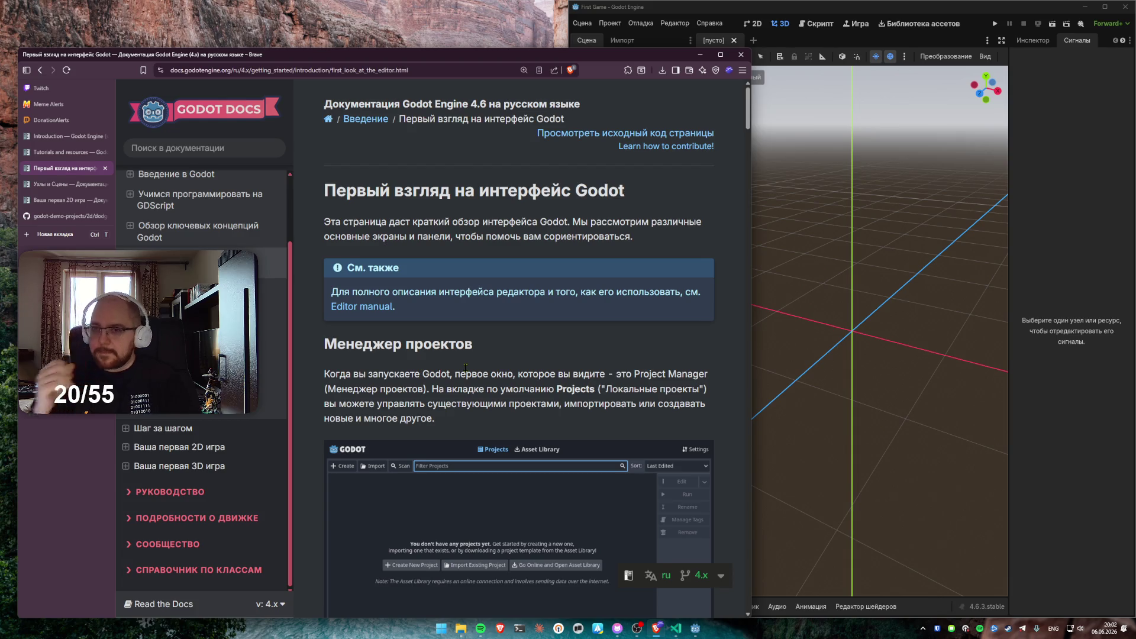
Read the Project Manager and Asset Library parts, then switch to the Twitch stream manager tab
scroll(454, 346, "down", 1)
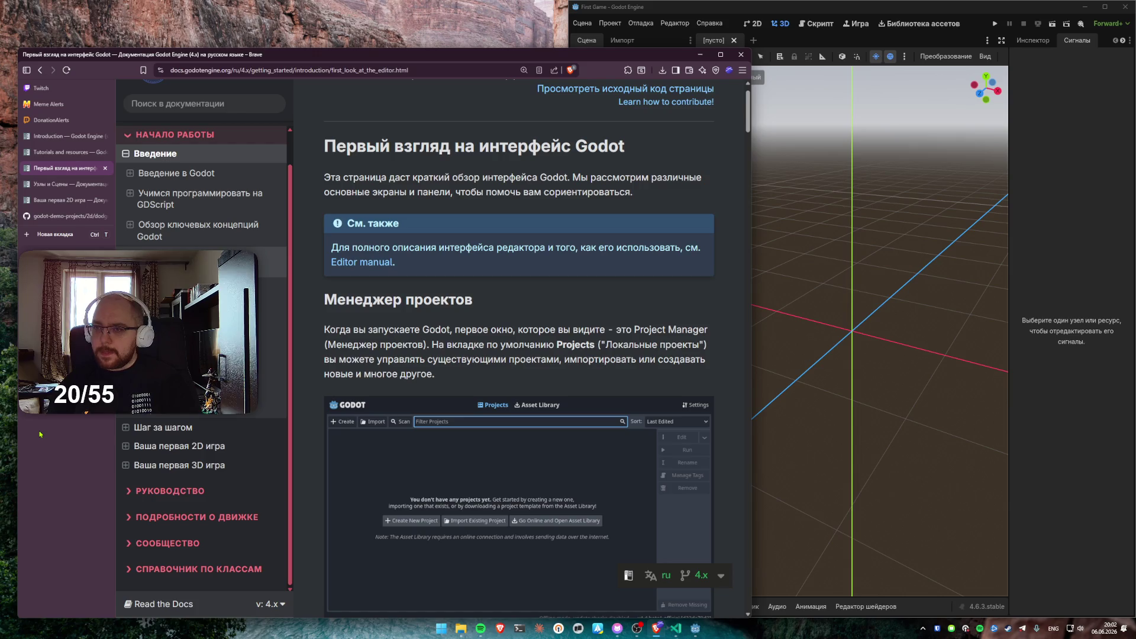
scroll(537, 277, "down", 5)
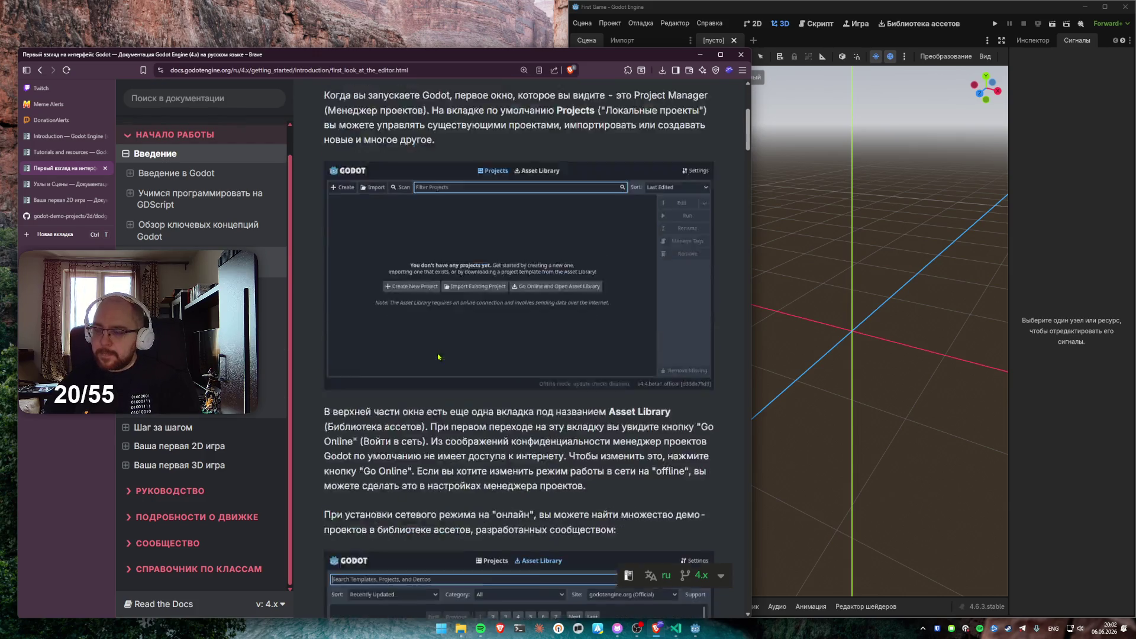
scroll(349, 319, "down", 2)
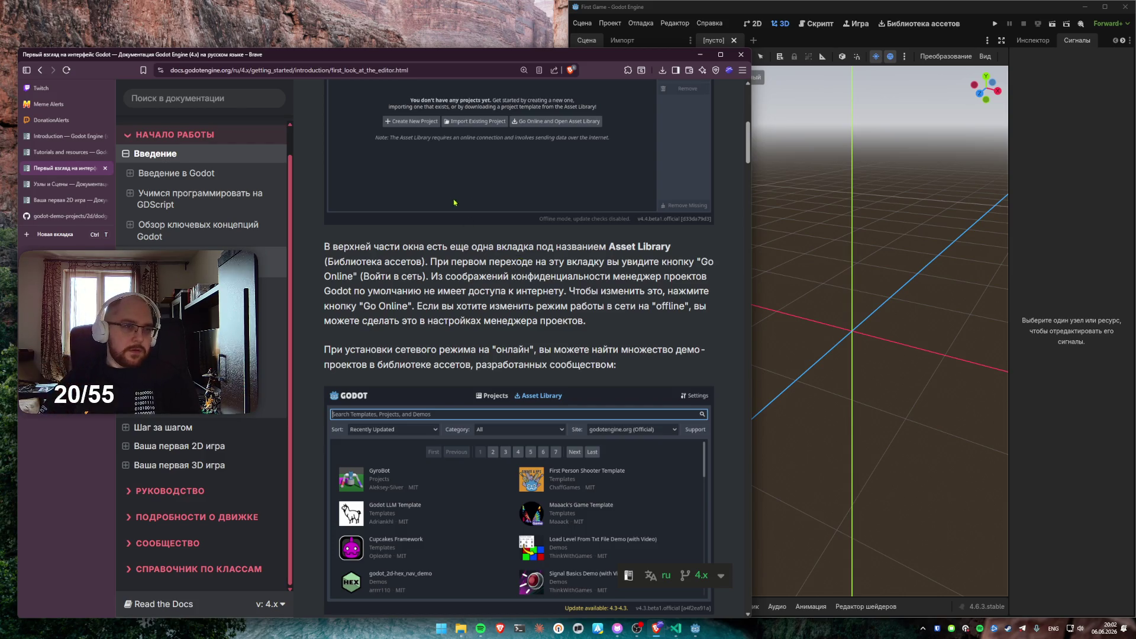
left_click(55, 95)
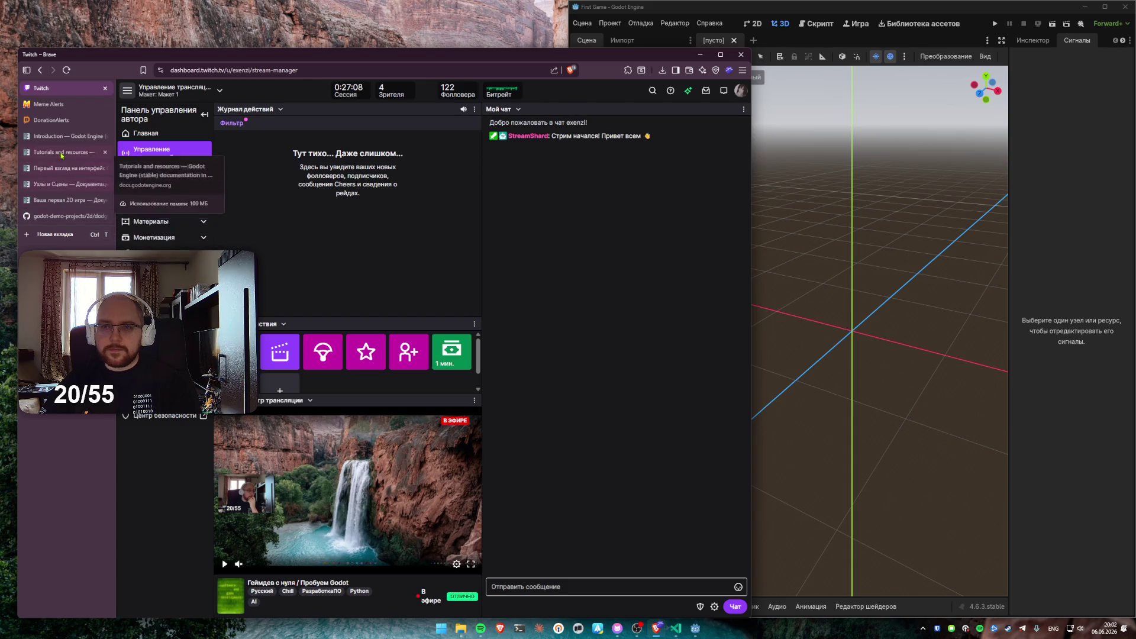
Leave Twitch via the Узлы и Сцены tab and return to the 'Первый взгляд на интерфейс Godot' tab
left_click(62, 184)
left_click(57, 168)
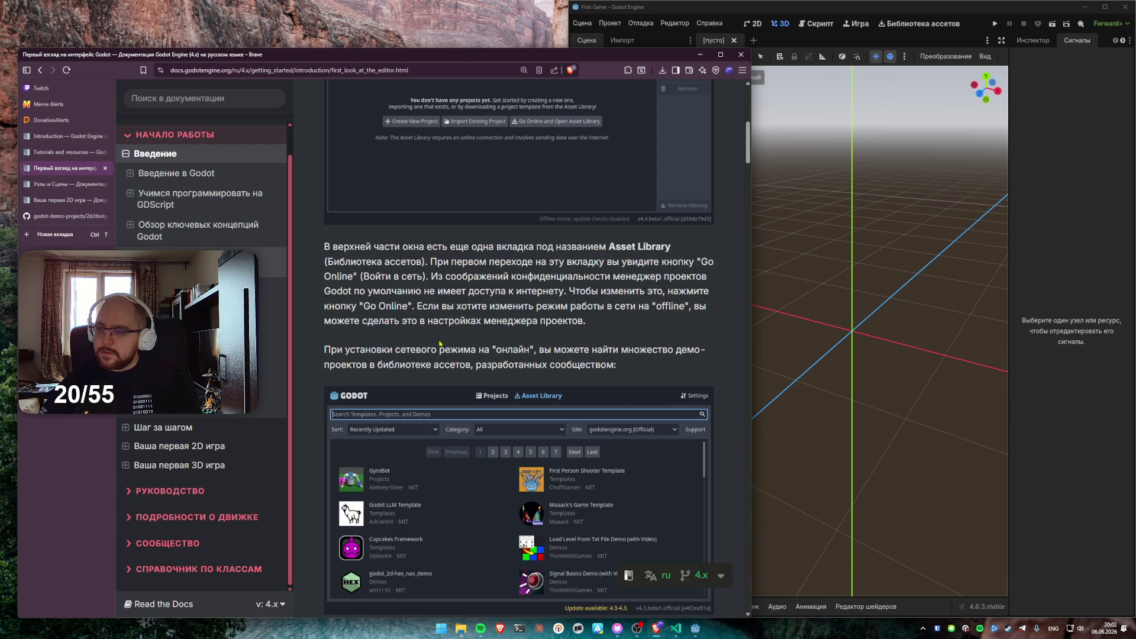
Read down to the Project Manager settings paragraph, briefly highlighting a paragraph of text
scroll(440, 338, "down", 2)
scroll(461, 364, "down", 5)
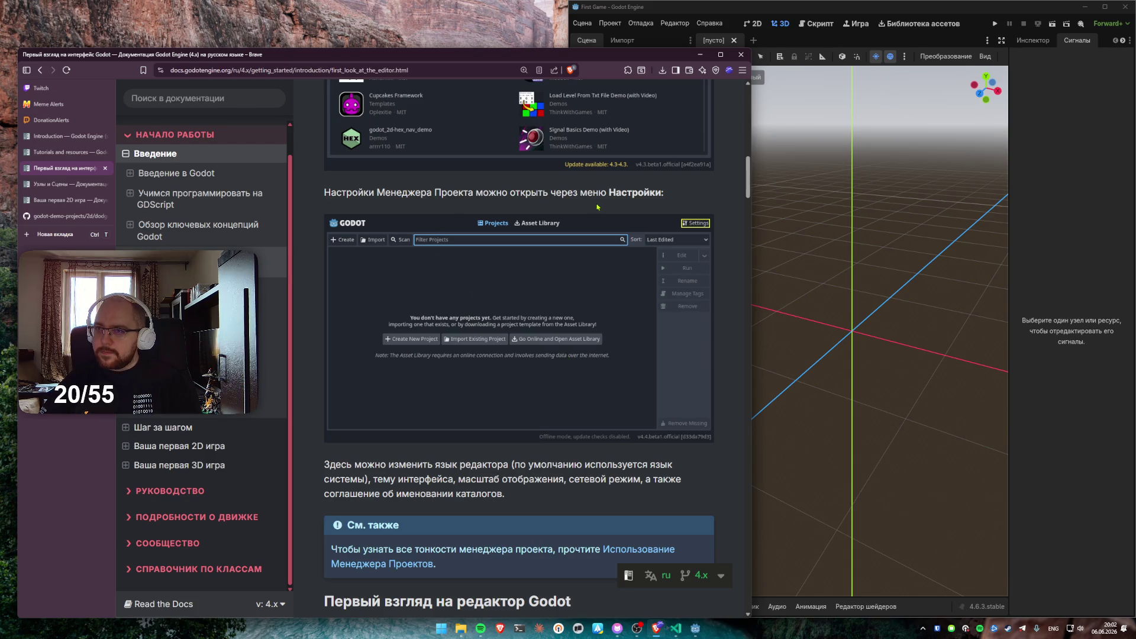
scroll(591, 208, "down", 4)
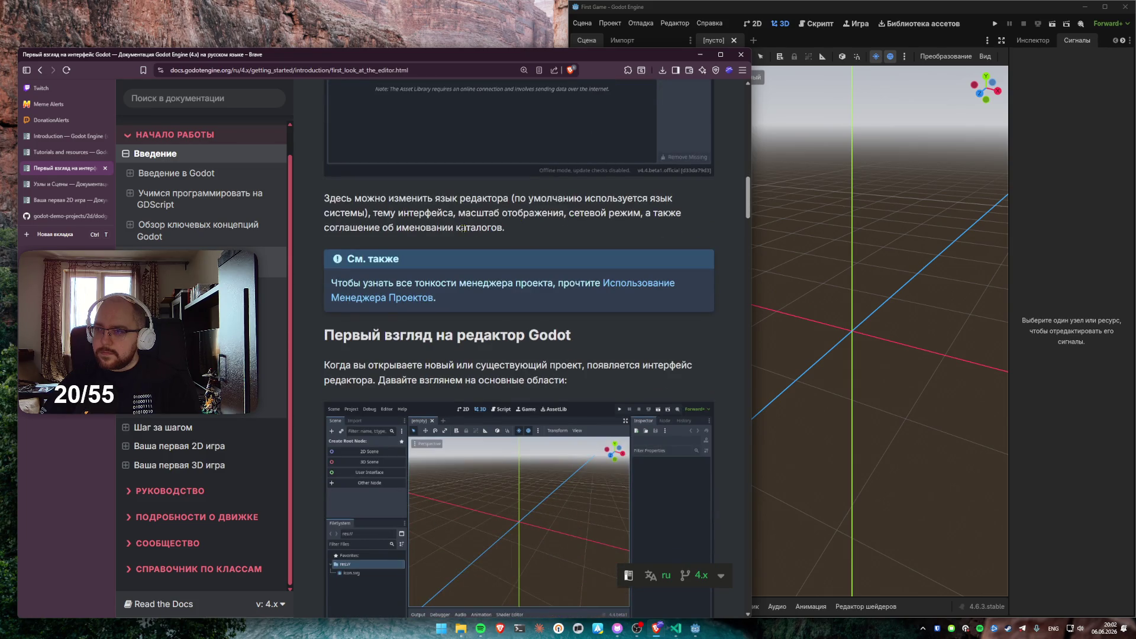
left_click_drag(518, 239, 324, 195)
left_click(367, 177)
Bring the Godot editor in front of the docs and open its Сцена menu
left_click(616, 22)
left_click(583, 23)
left_click(583, 23)
scroll(473, 296, "up", 4)
left_click(533, 267)
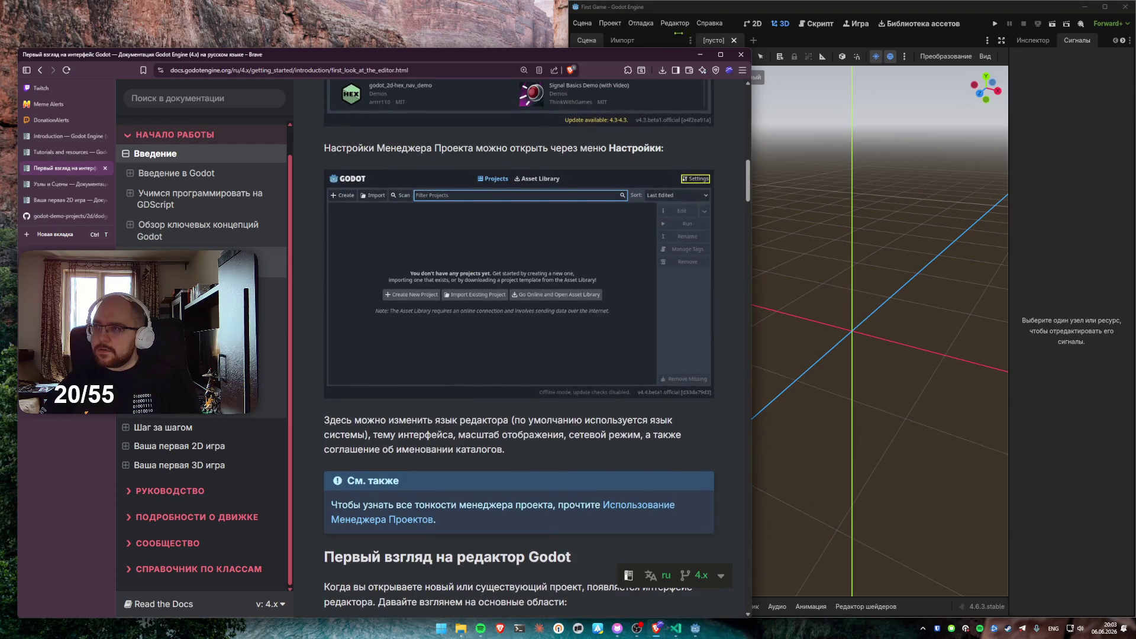
left_click(583, 23)
left_click(583, 23)
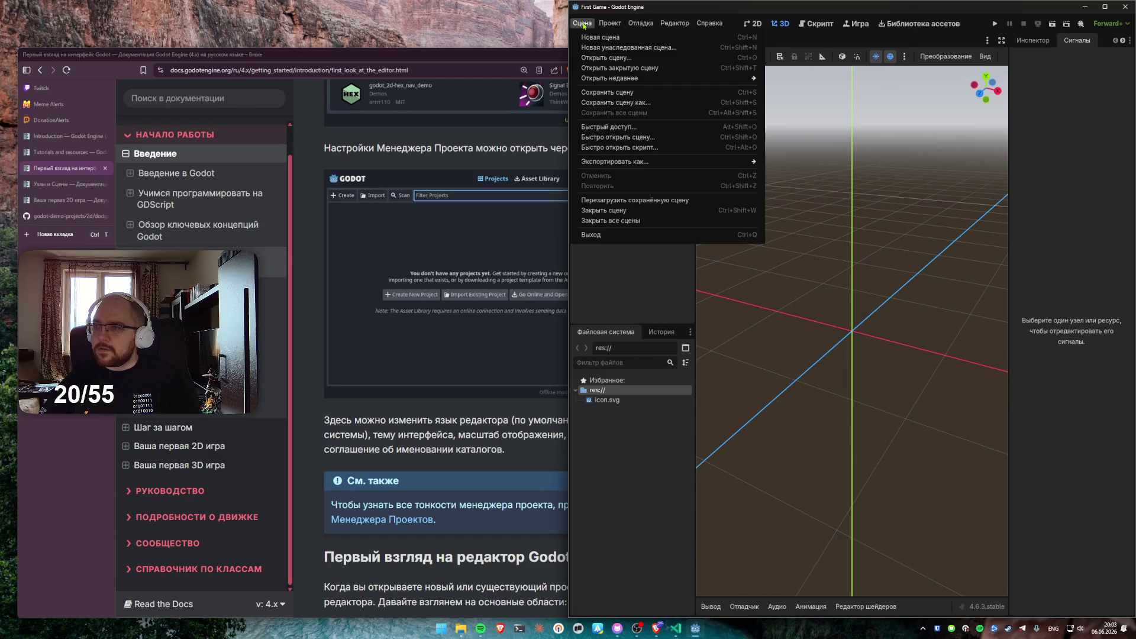
mouse_move(610, 25)
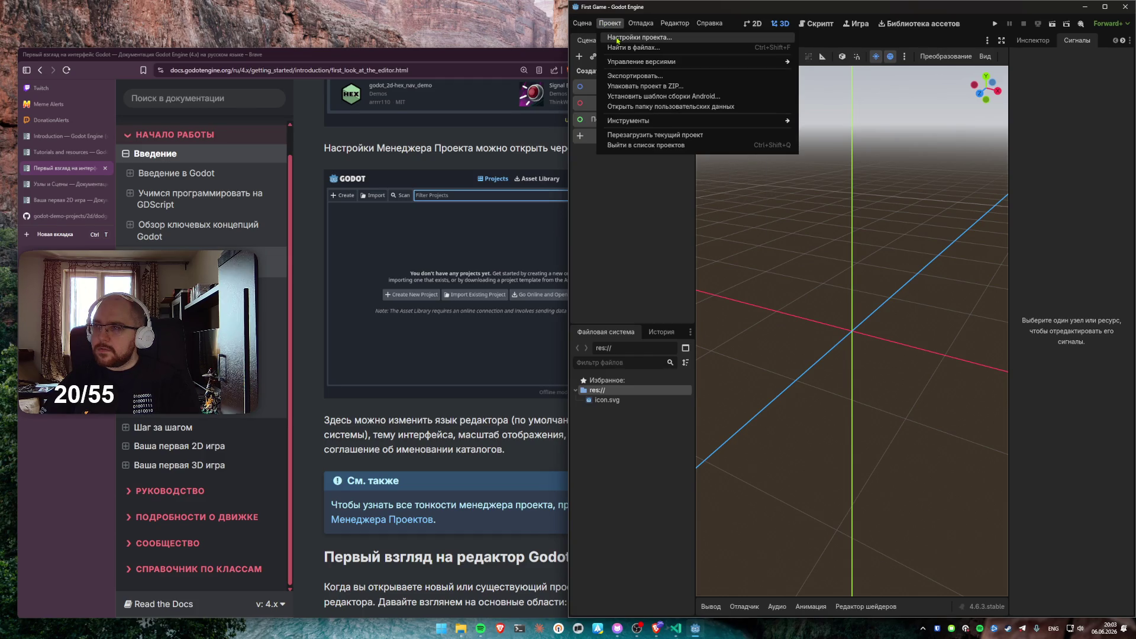
left_click(617, 37)
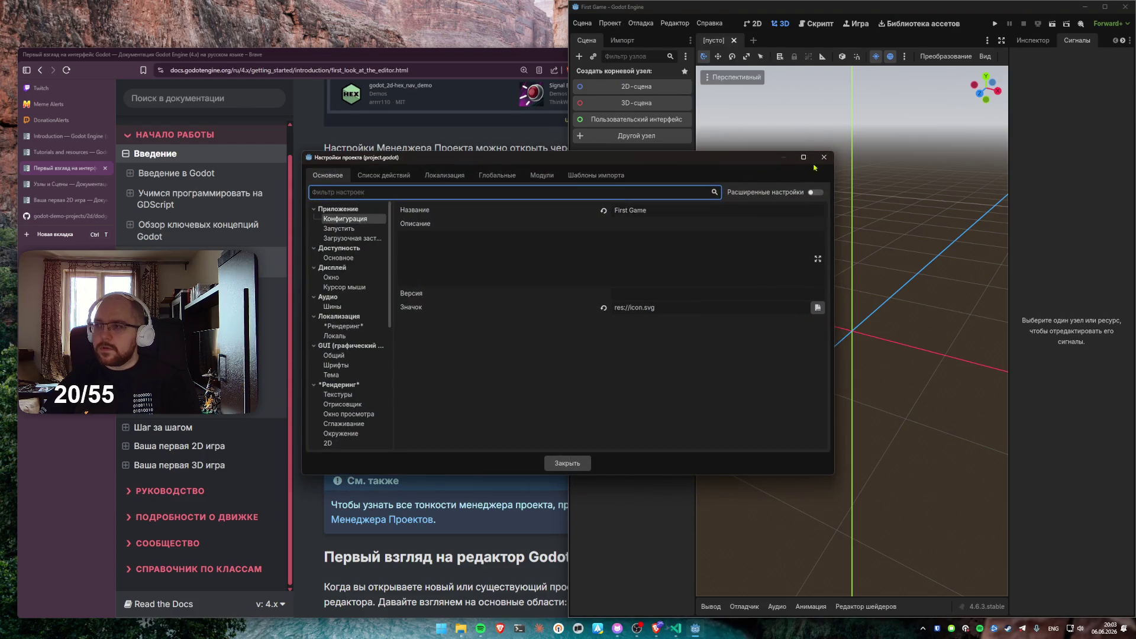
scroll(361, 233, "down", 1)
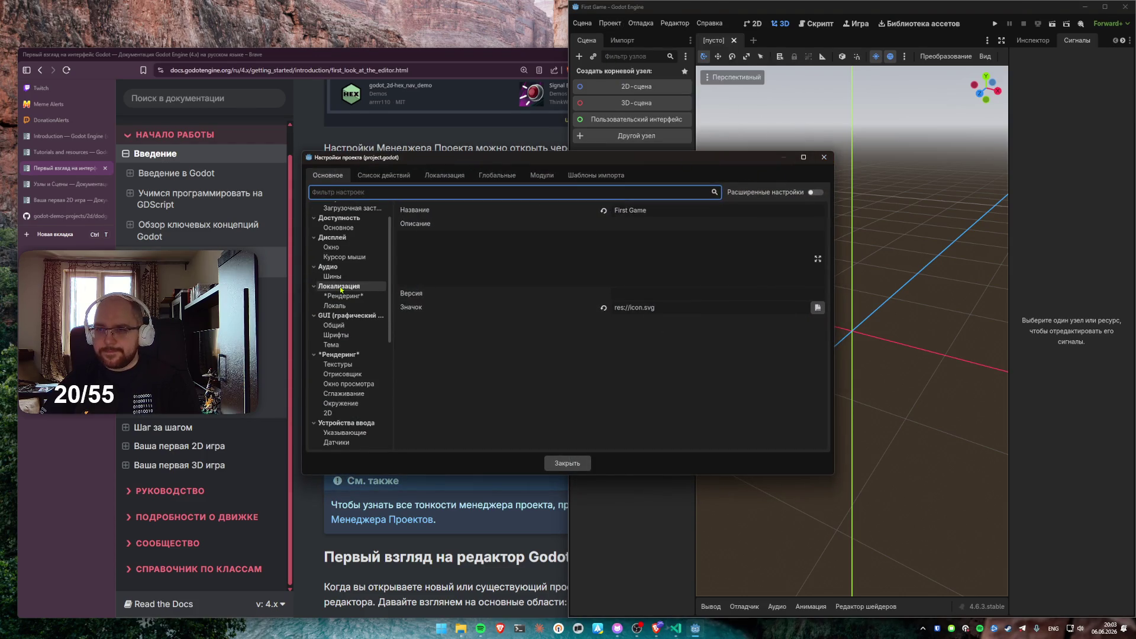
left_click(340, 228)
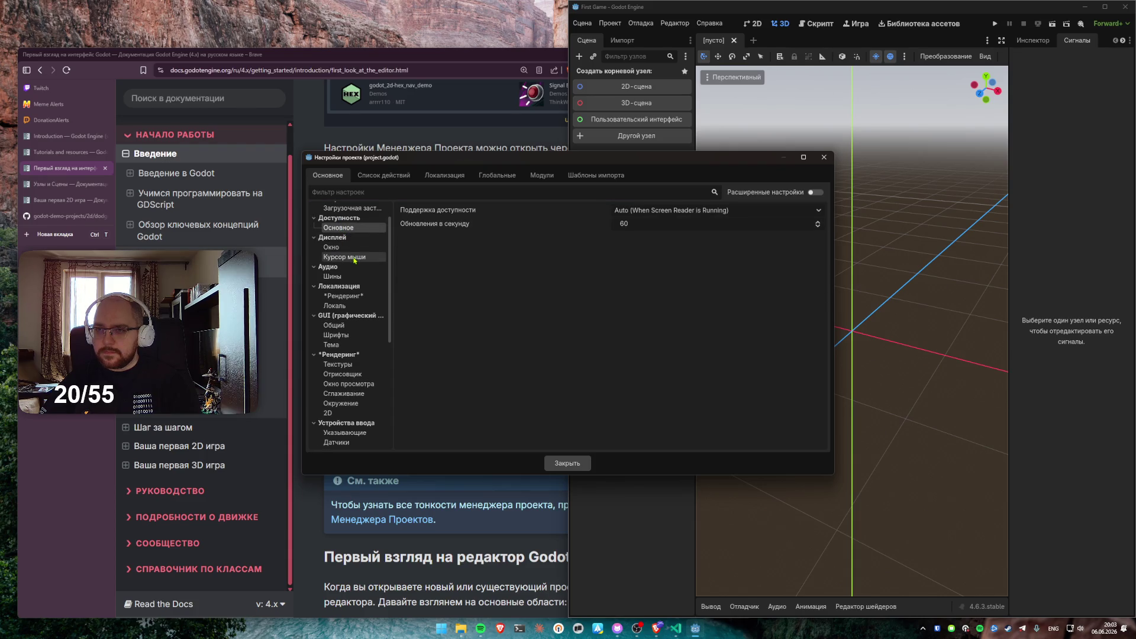
left_click(350, 248)
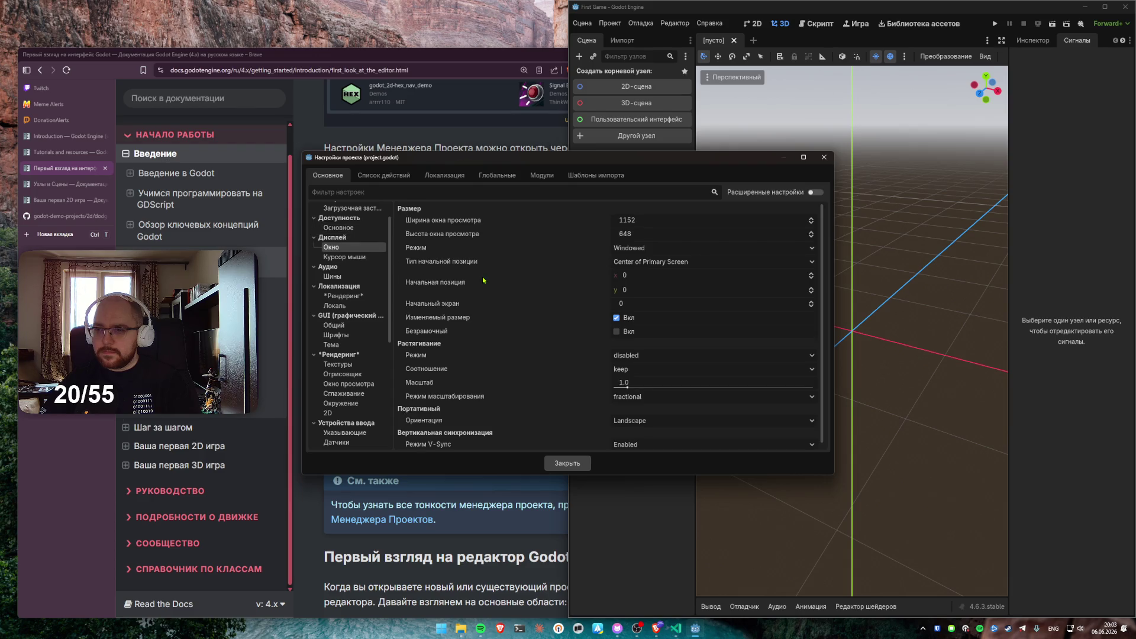
mouse_move(485, 284)
left_click(824, 158)
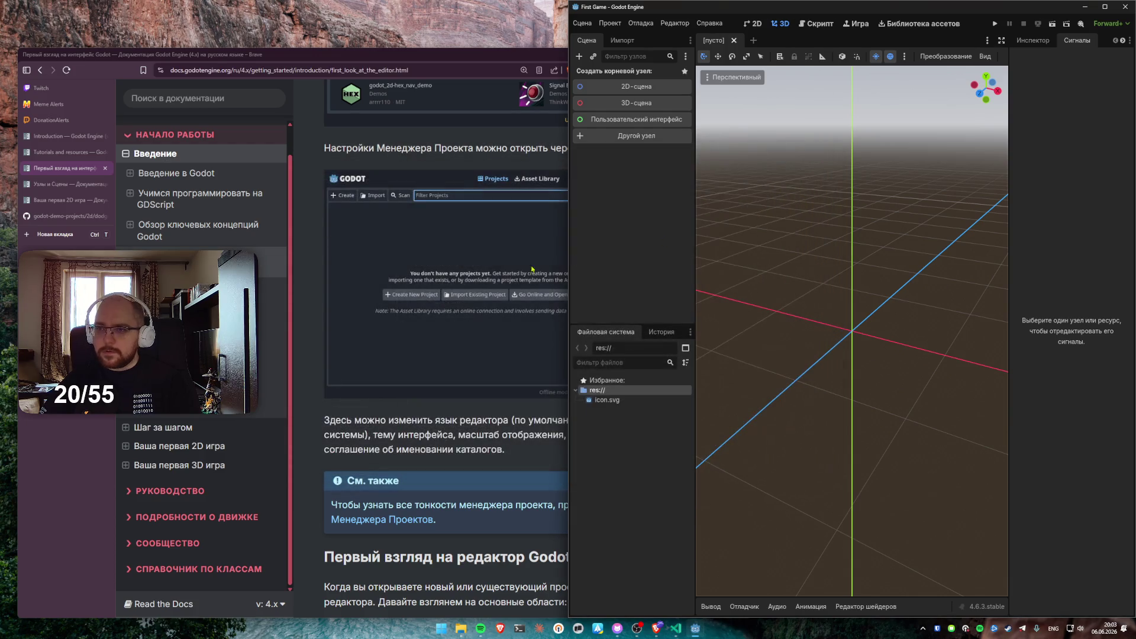
left_click(365, 435)
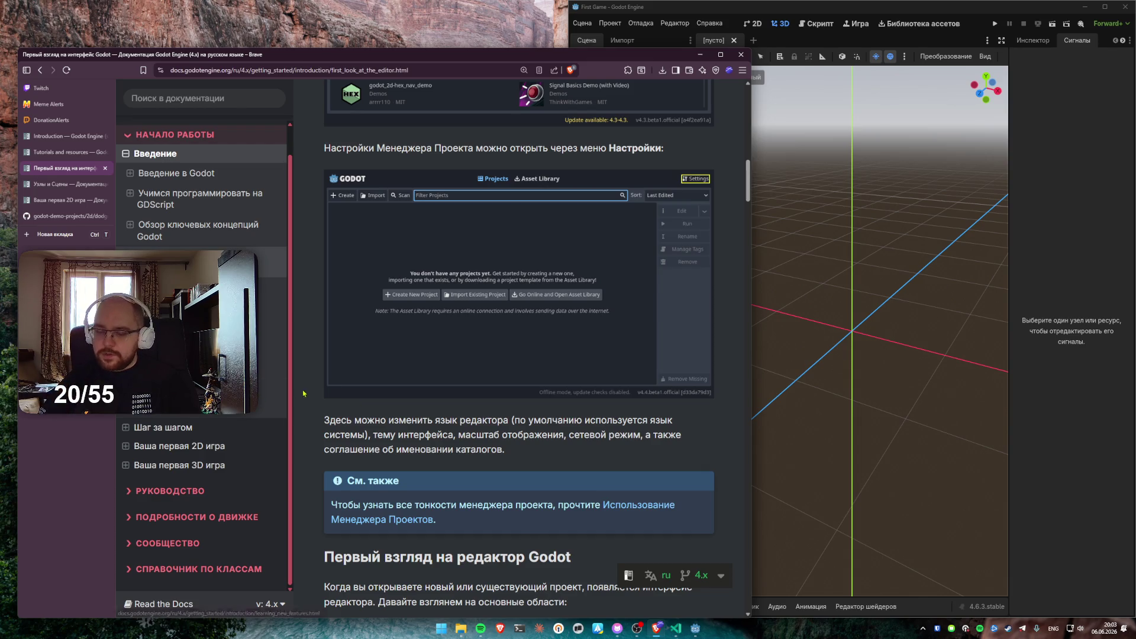
Read down to the 'Первый взгляд на редактор Godot' section, switching to Godot and back
scroll(315, 420, "down", 3)
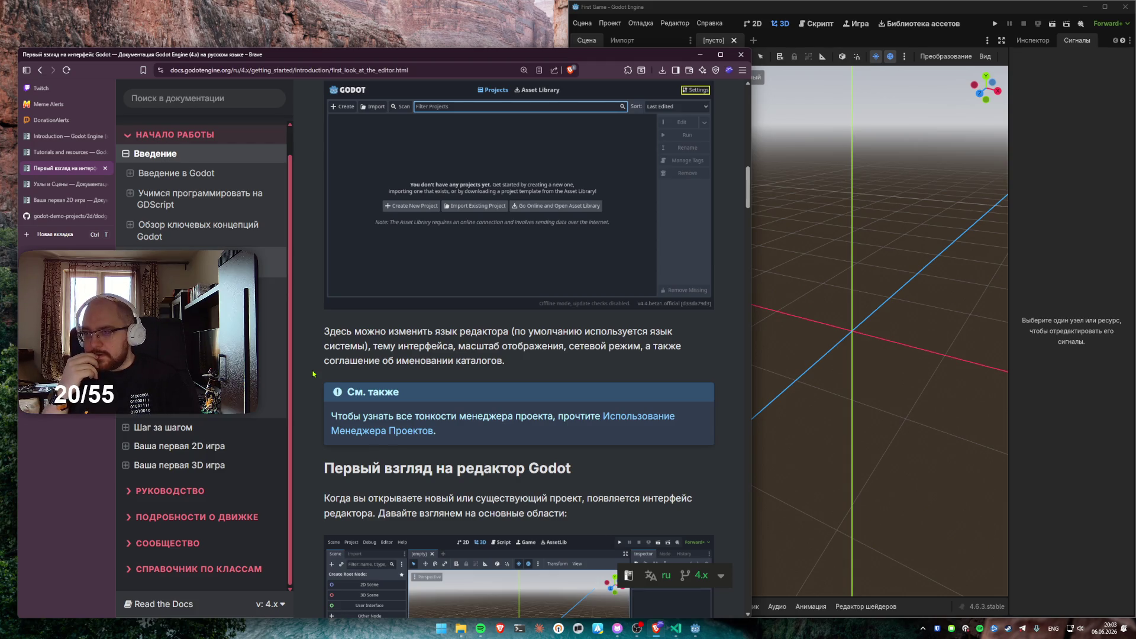
scroll(314, 374, "down", 5)
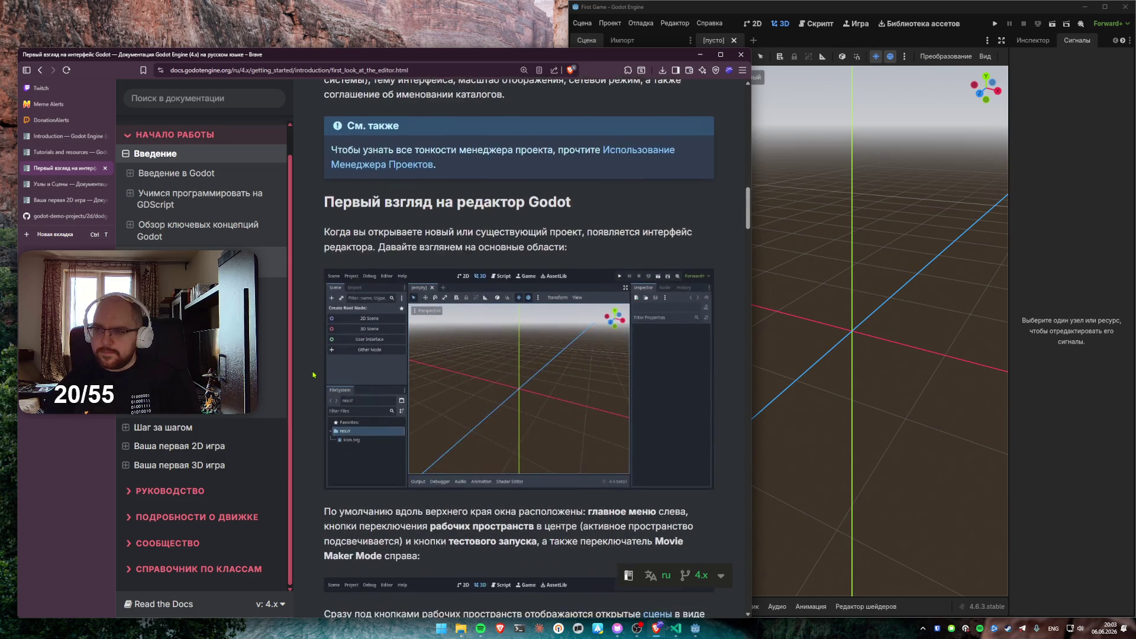
scroll(314, 374, "down", 1)
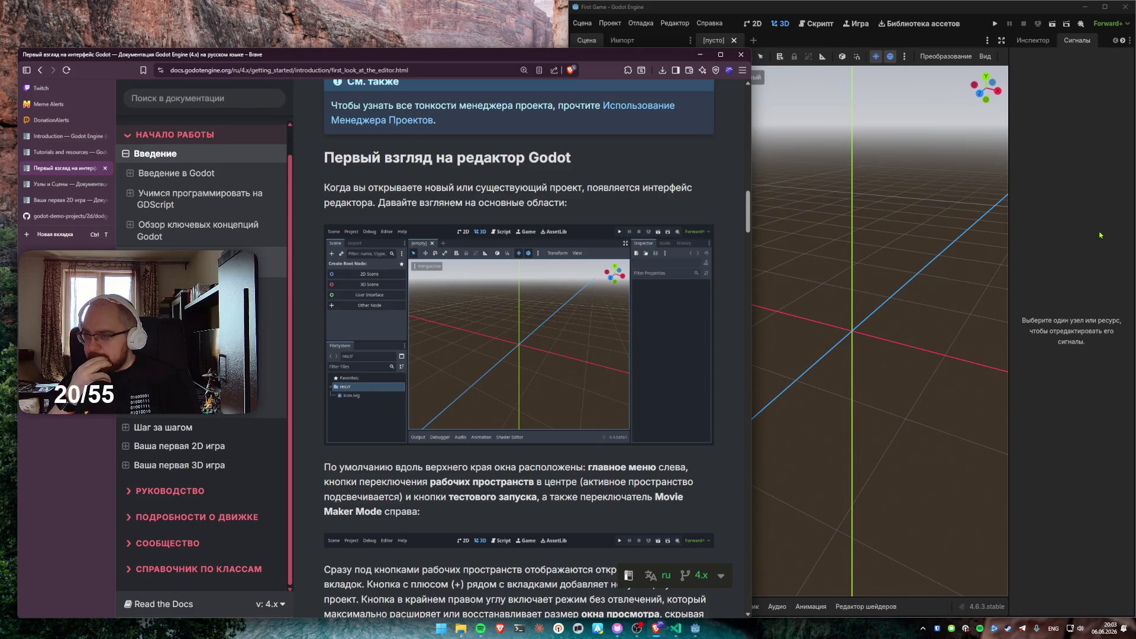
left_click(1100, 235)
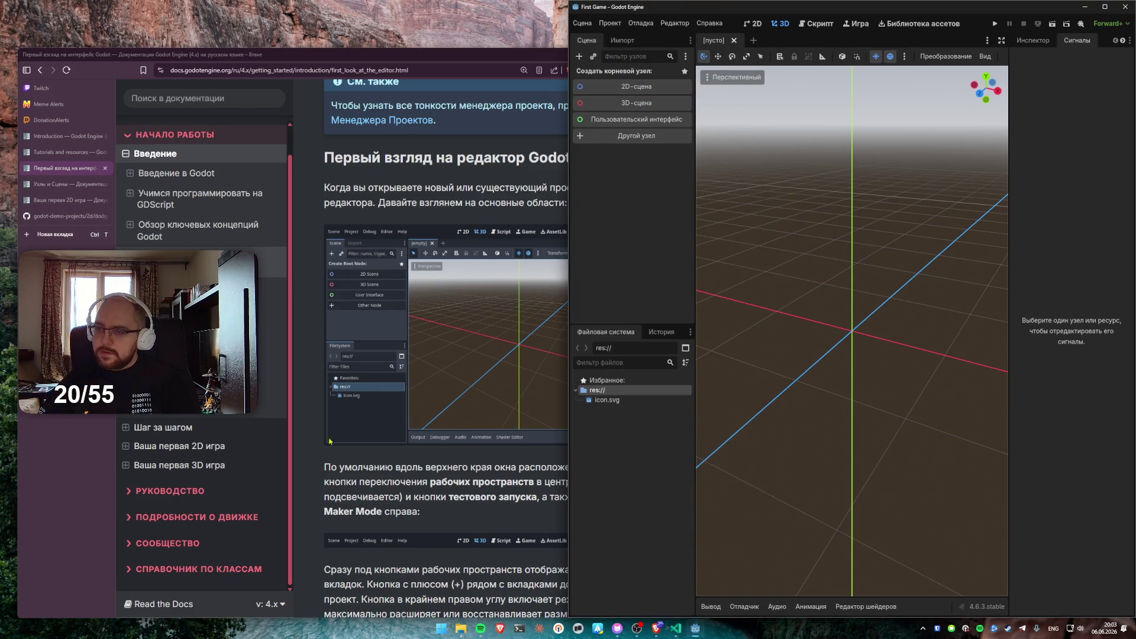
left_click(309, 455)
Snap the docs window to the left half and collapse Brave's vertical tab list
left_click_drag(225, 62, 2, 113)
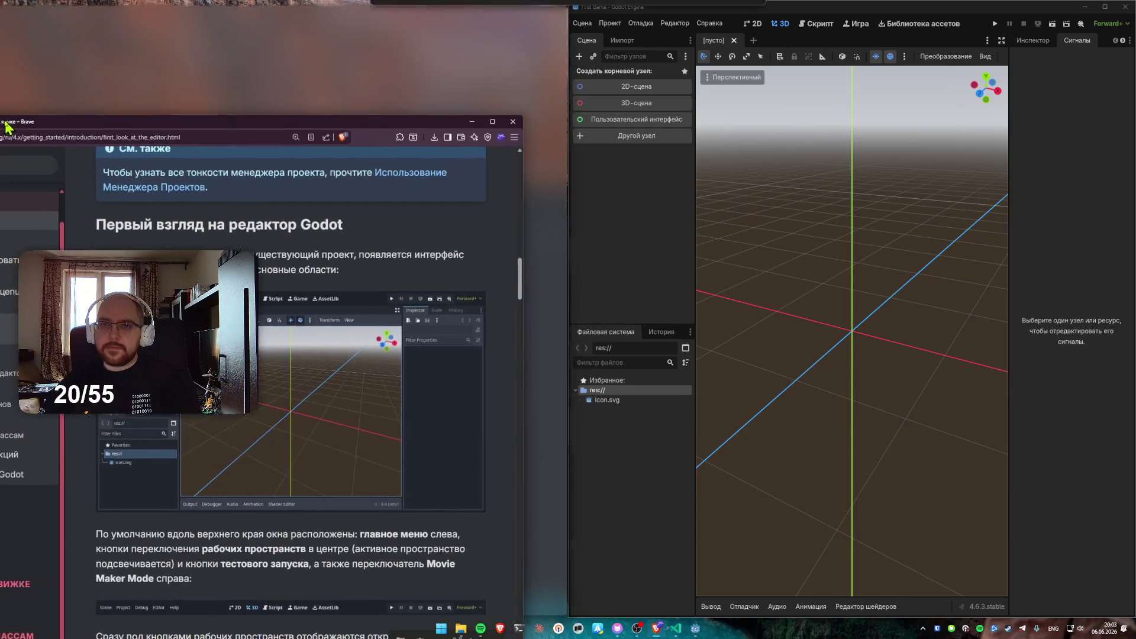
left_click(622, 236)
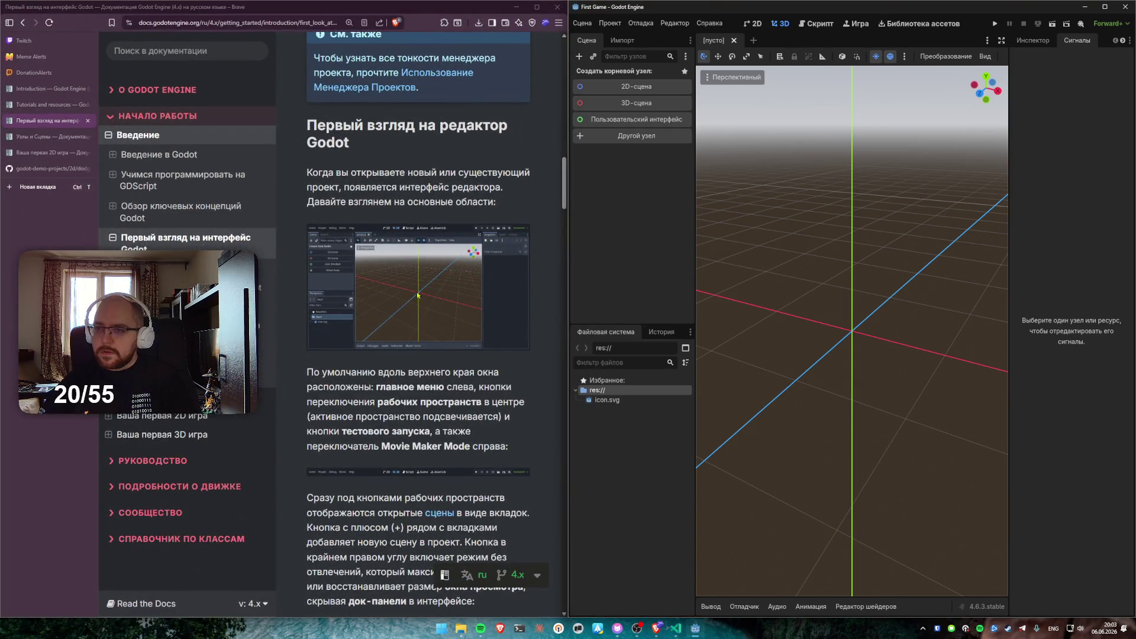
left_click(396, 190)
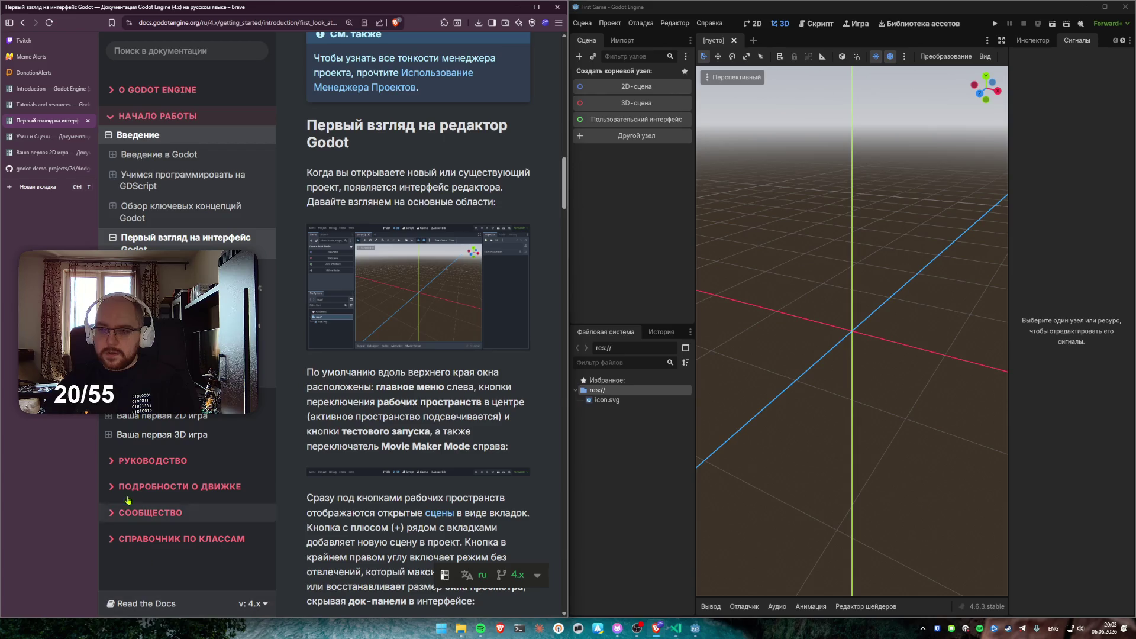
left_click(9, 22)
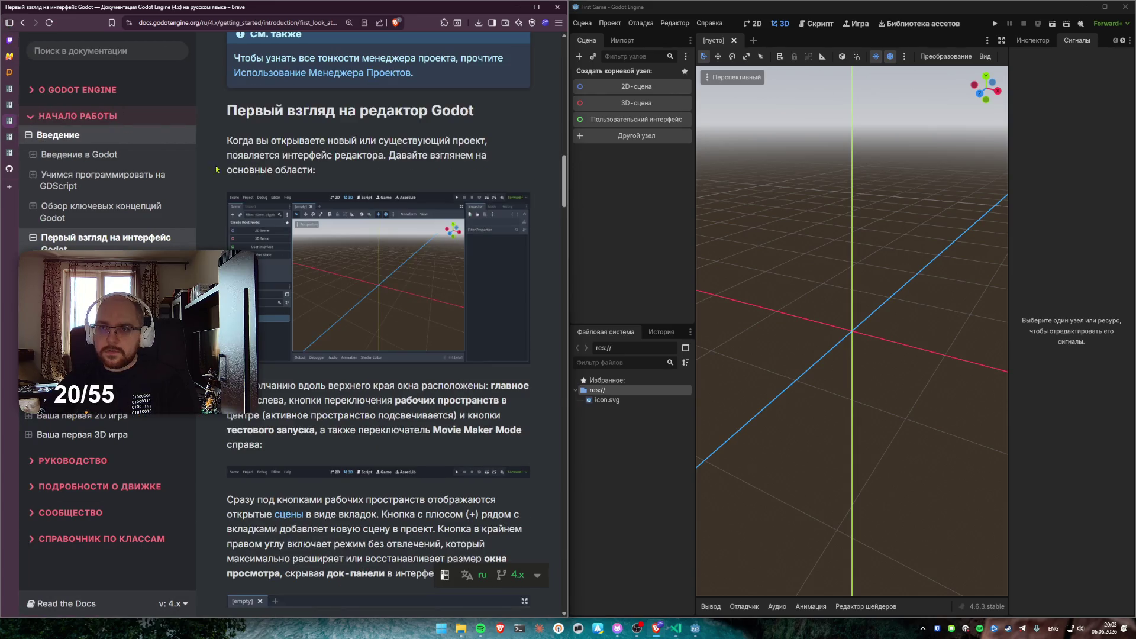
Read on in the docs and turn on Godot's distraction-free mode to enlarge the 3D viewport
scroll(409, 413, "down", 1)
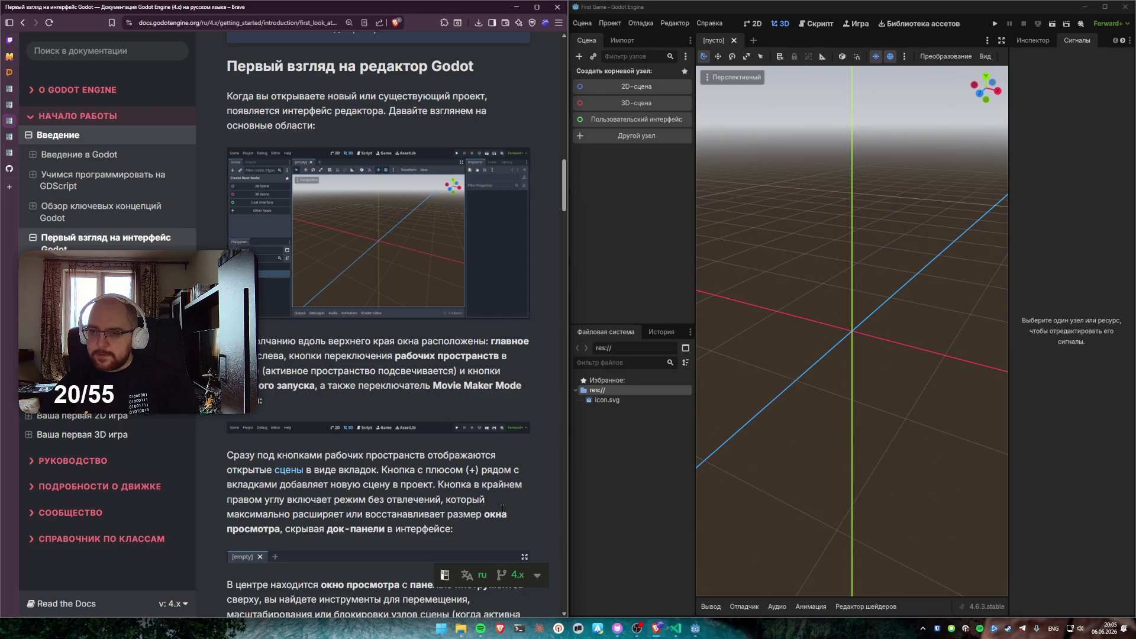
scroll(506, 461, "down", 2)
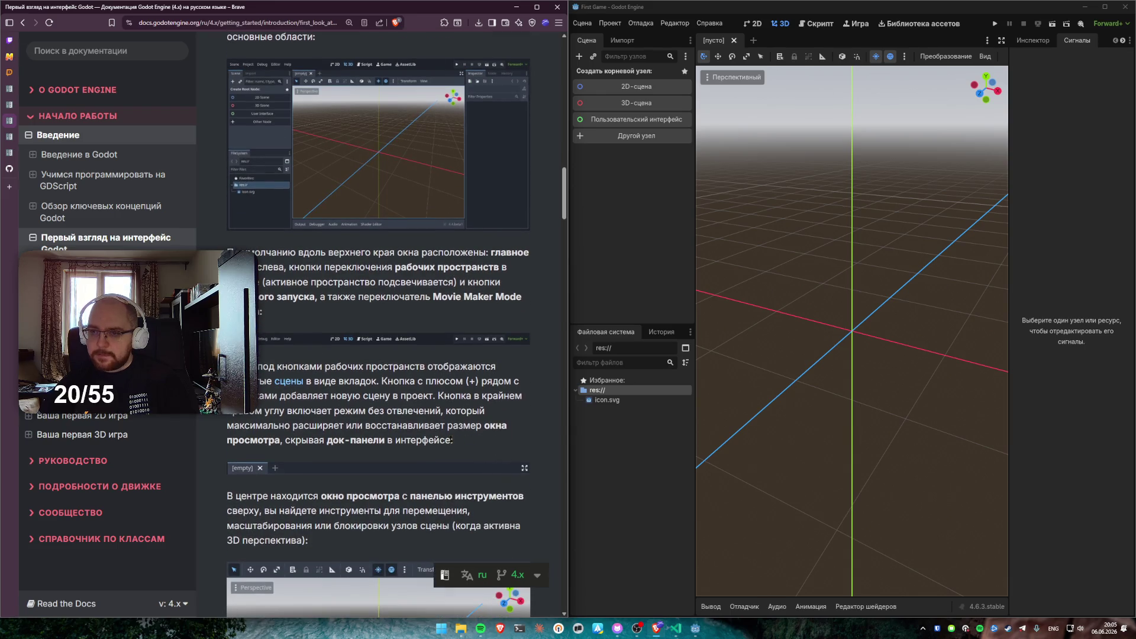
left_click(1002, 42)
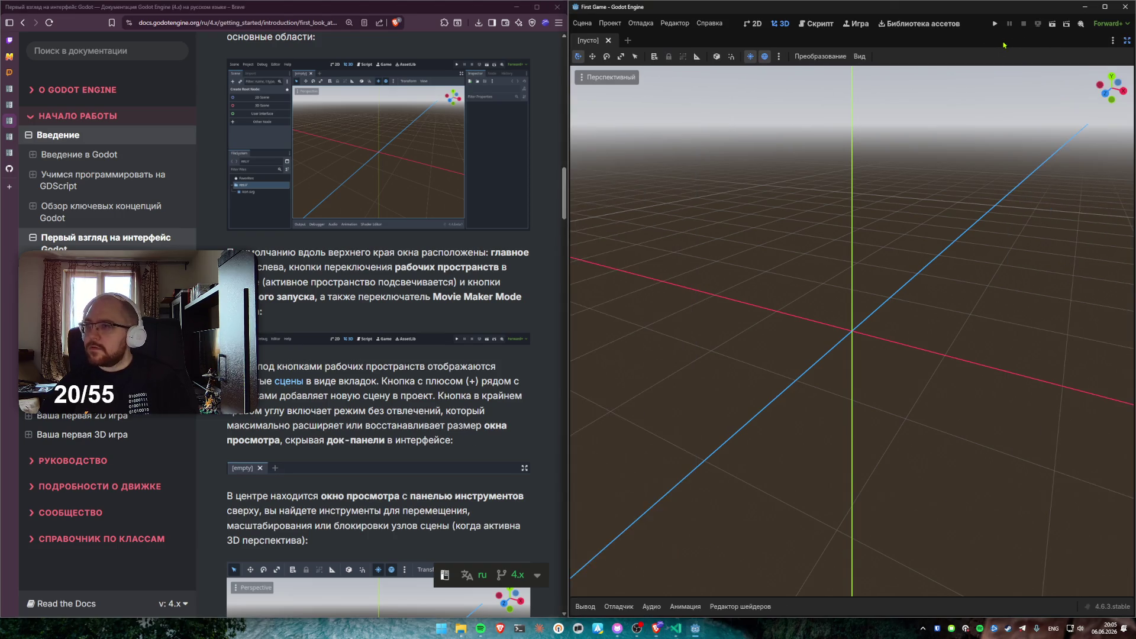
Turn distraction-free mode off, on, and off again to restore Godot's docks
left_click(1127, 40)
left_click(1002, 41)
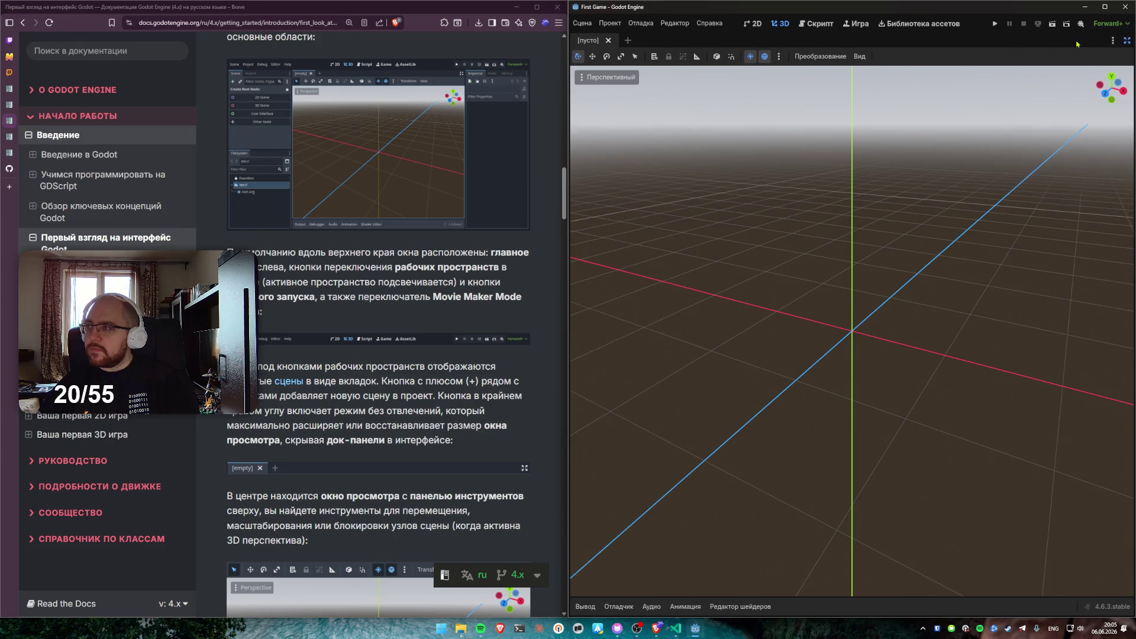
left_click(1127, 41)
Read the docs page down to the FileSystem dock section
scroll(300, 308, "down", 3)
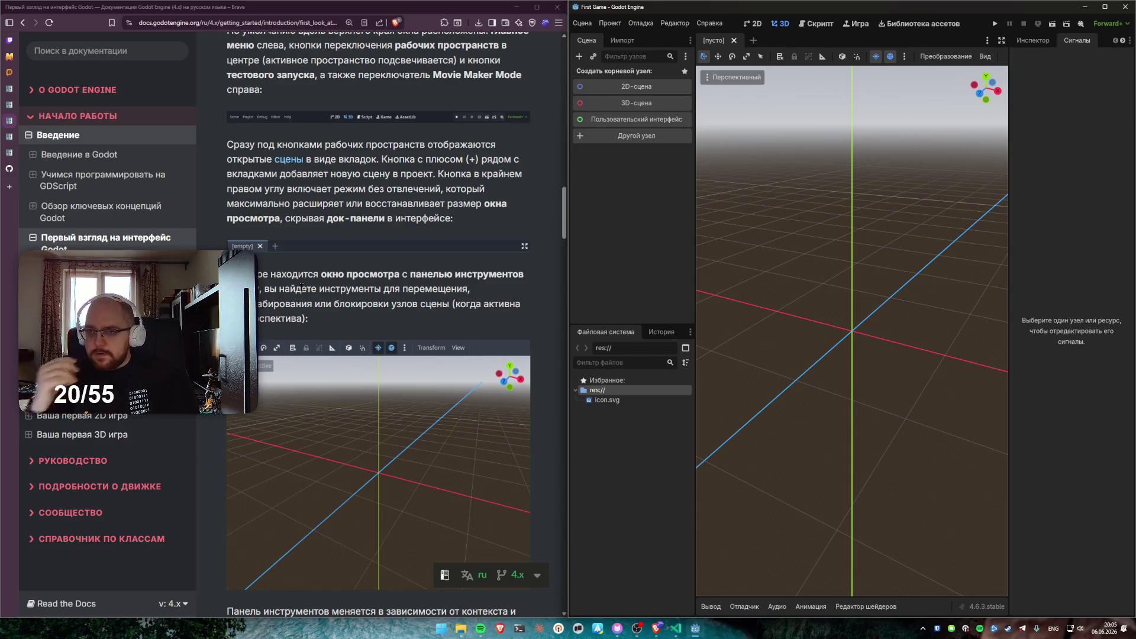
scroll(358, 265, "down", 3)
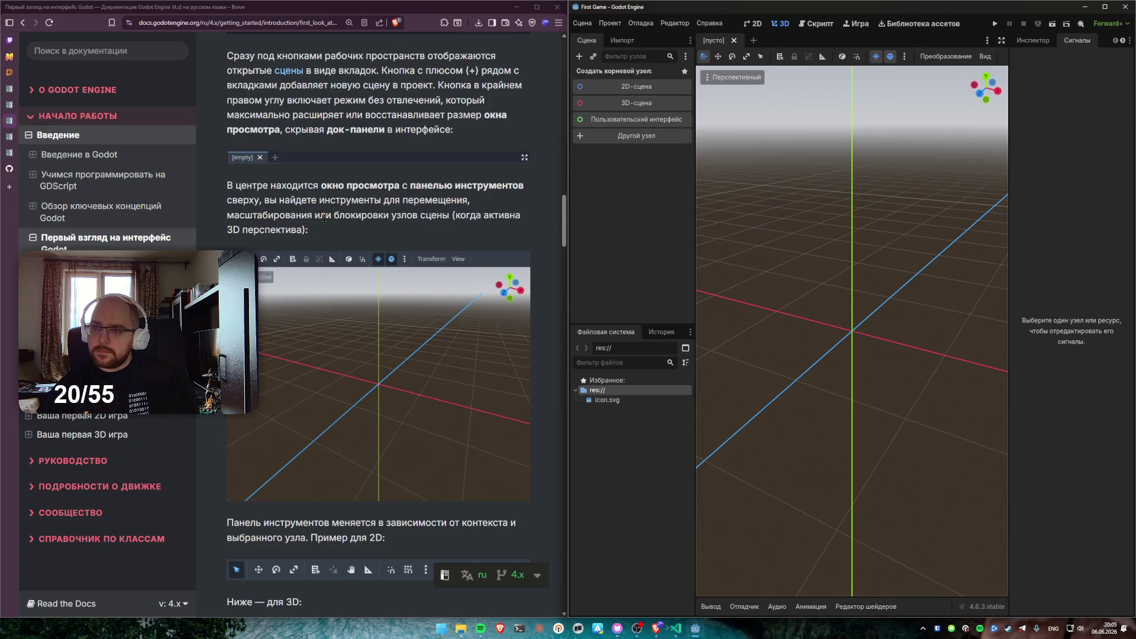
scroll(331, 214, "down", 9)
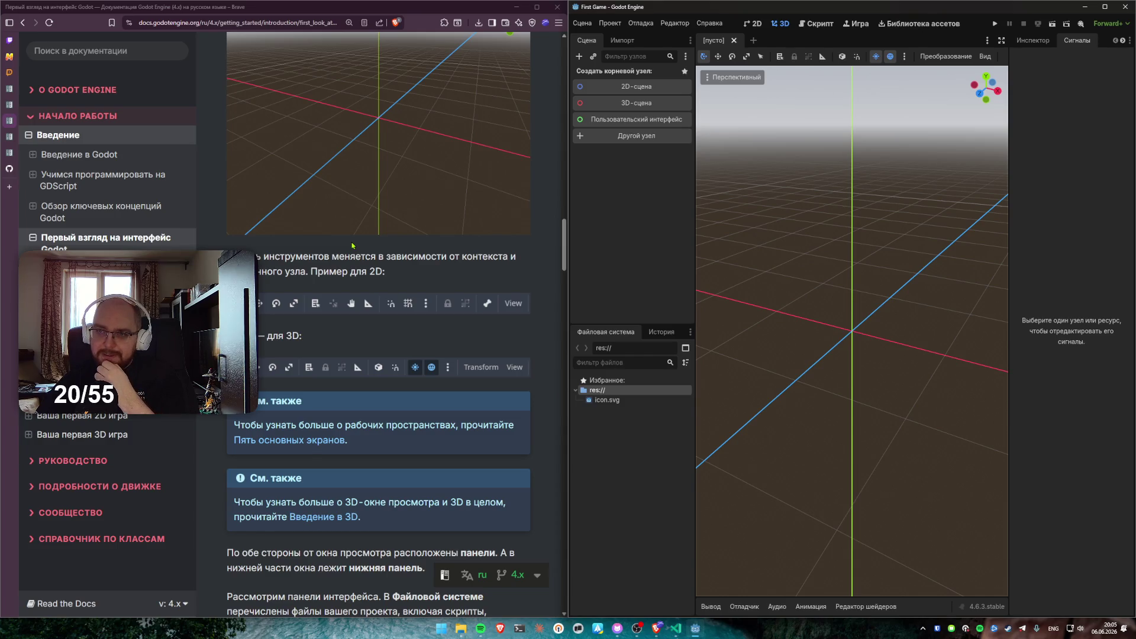
scroll(351, 245, "down", 5)
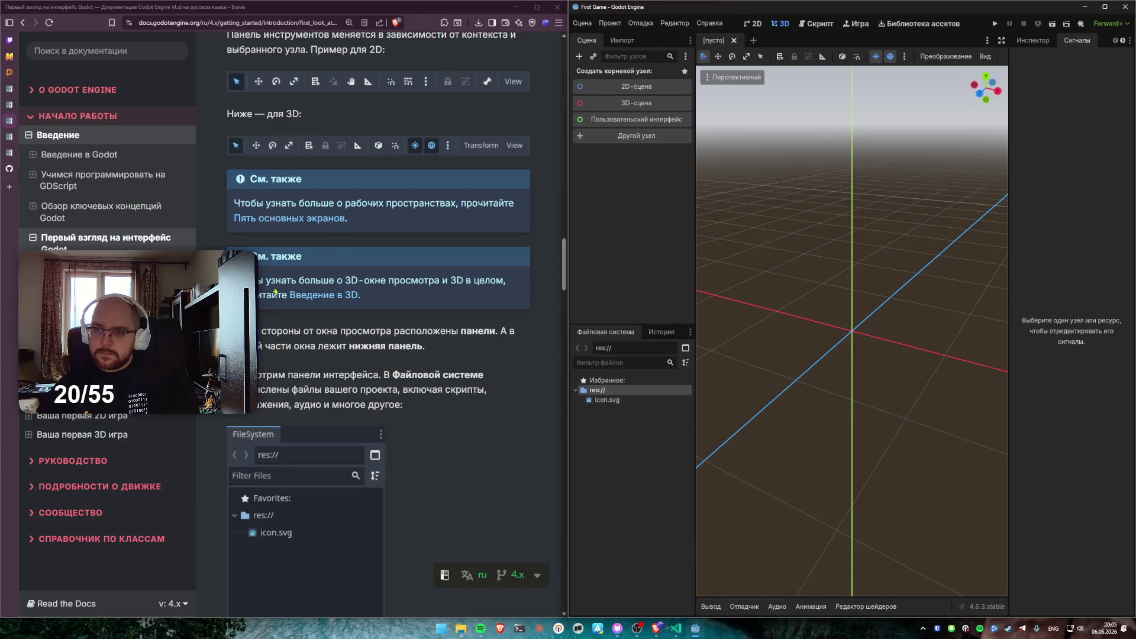
left_click(319, 218)
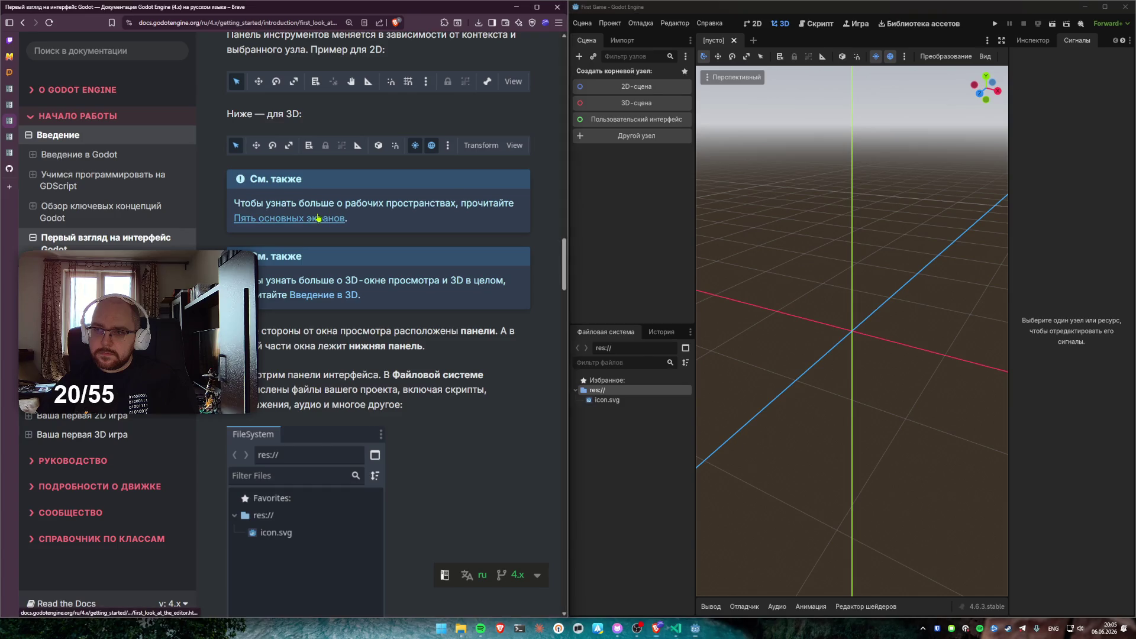
scroll(390, 298, "down", 3)
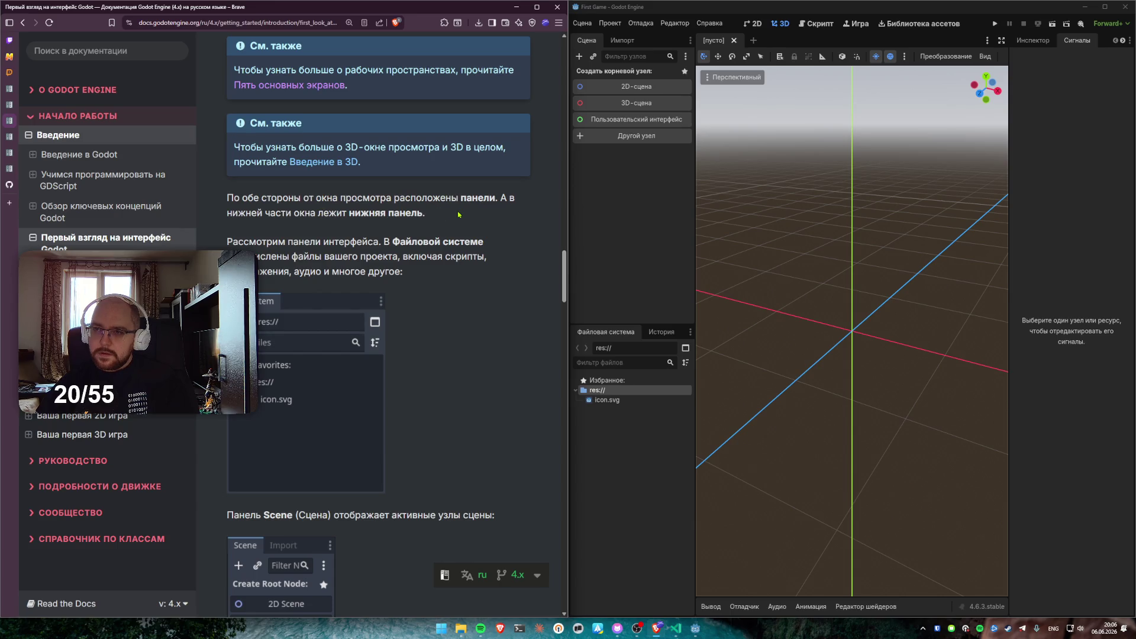
scroll(424, 316, "down", 2)
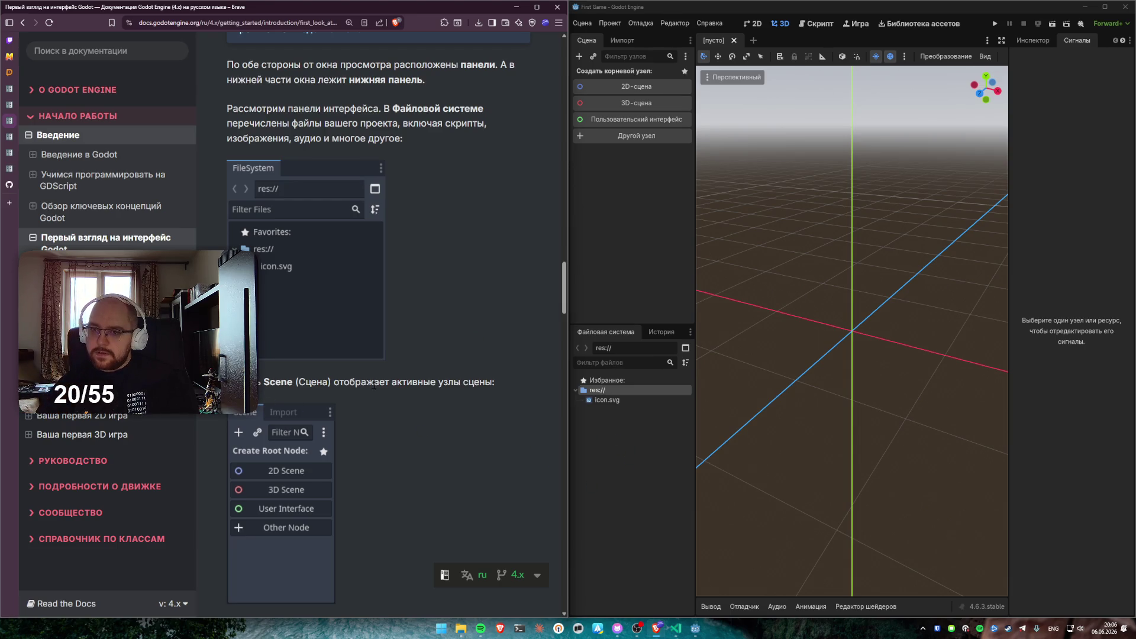
left_click(639, 191)
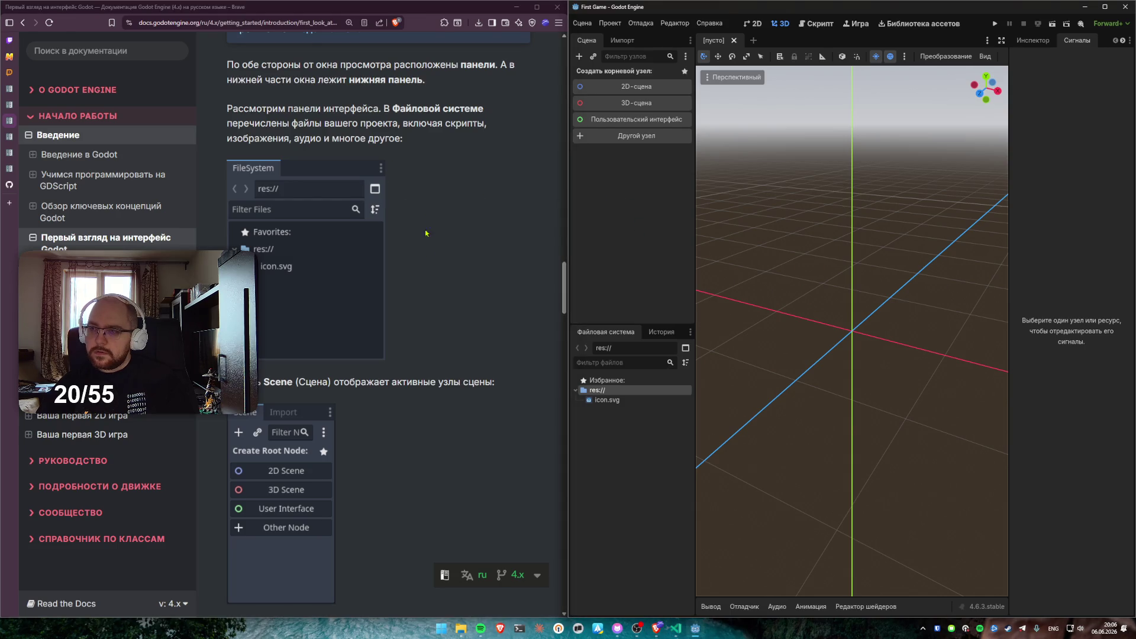
scroll(426, 255, "down", 6)
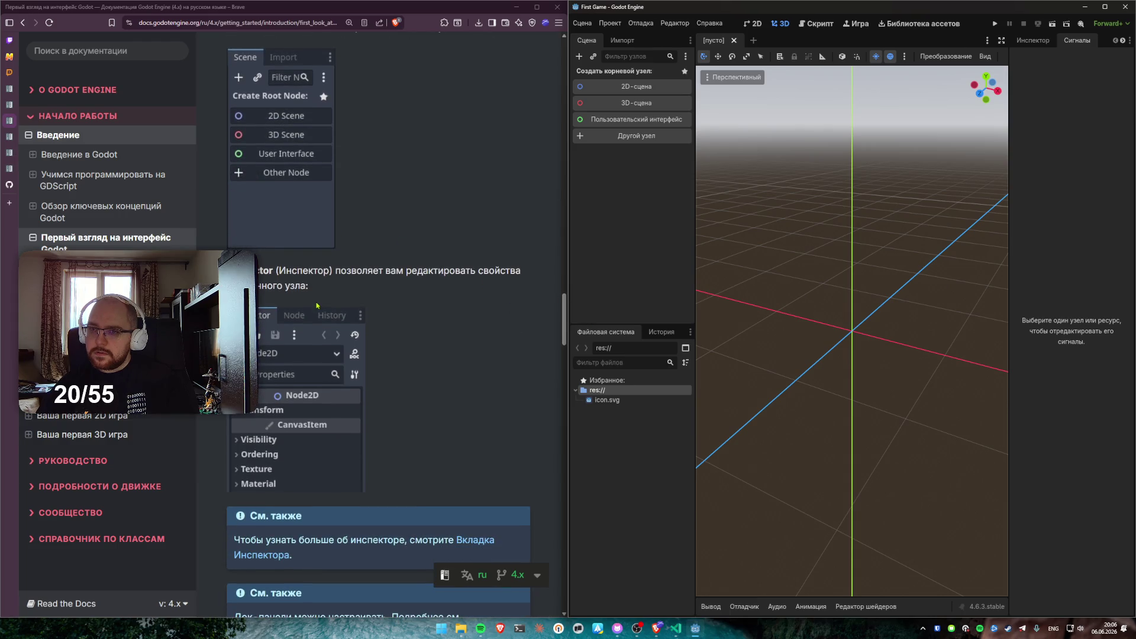
Check Godot's History dock, return to FileSystem, and read the docs down to 'Пять основных экранов'
left_click(651, 332)
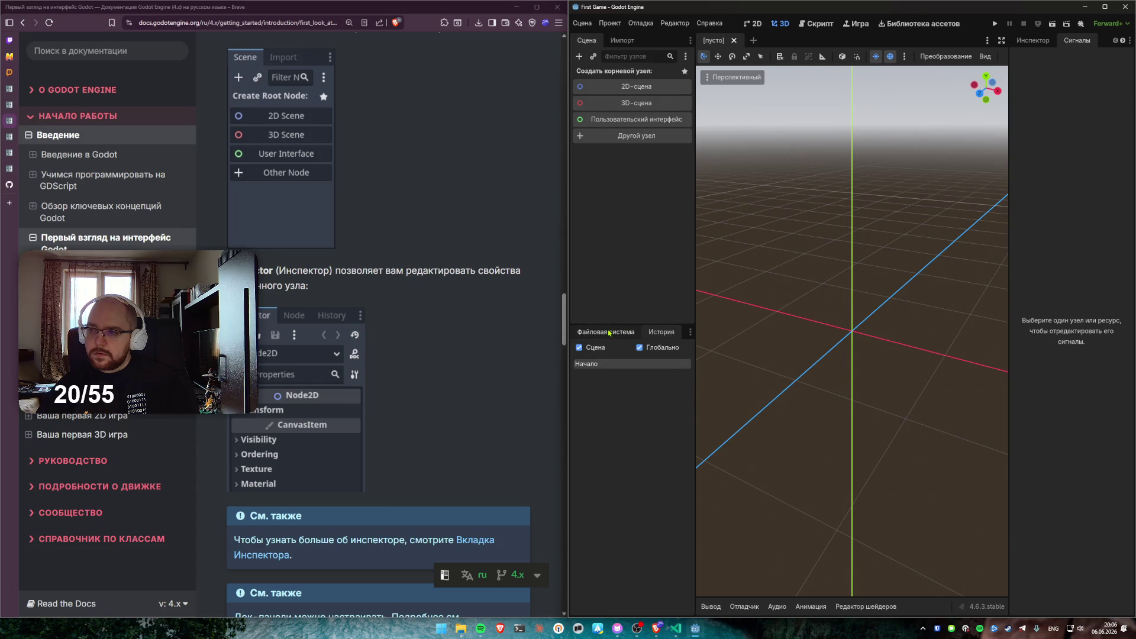
left_click(610, 334)
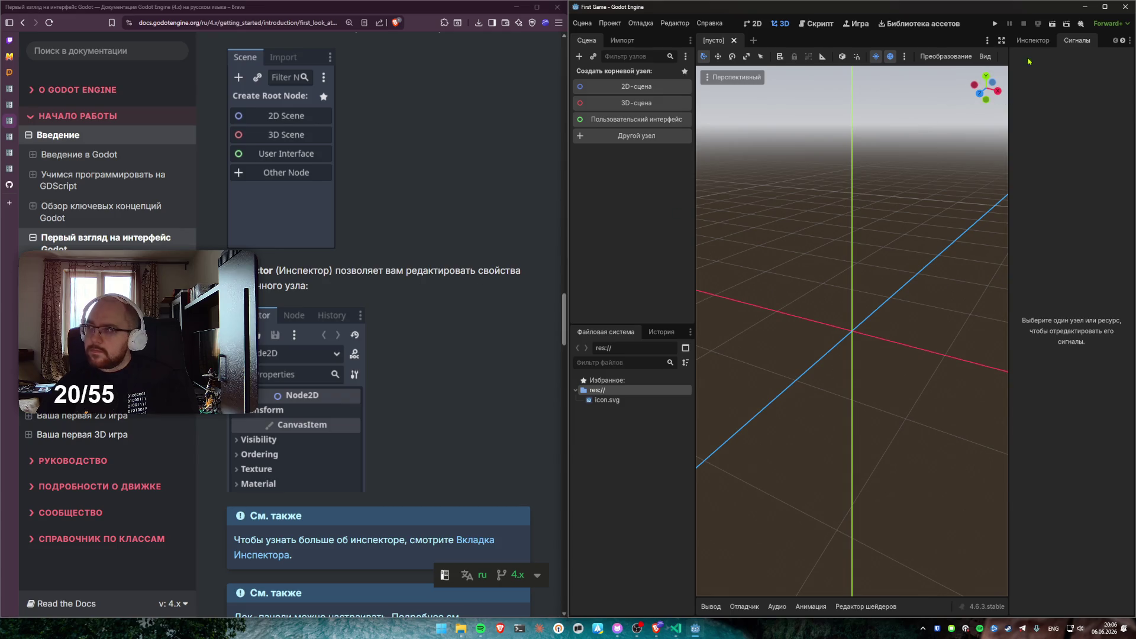
scroll(469, 330, "down", 1)
scroll(469, 329, "down", 7)
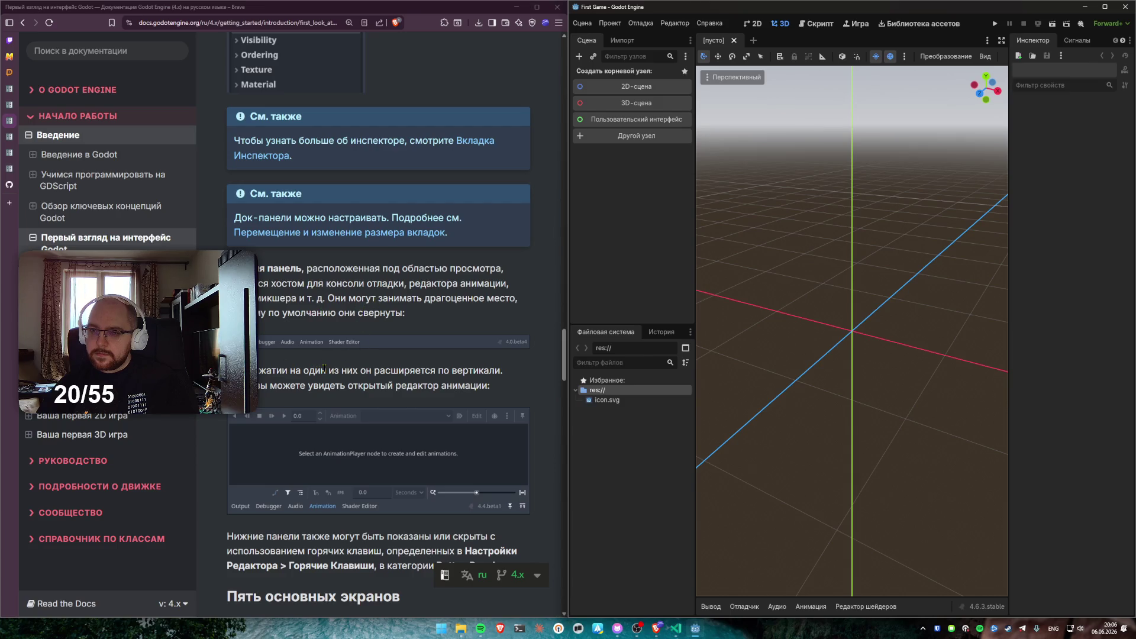
scroll(486, 385, "down", 2)
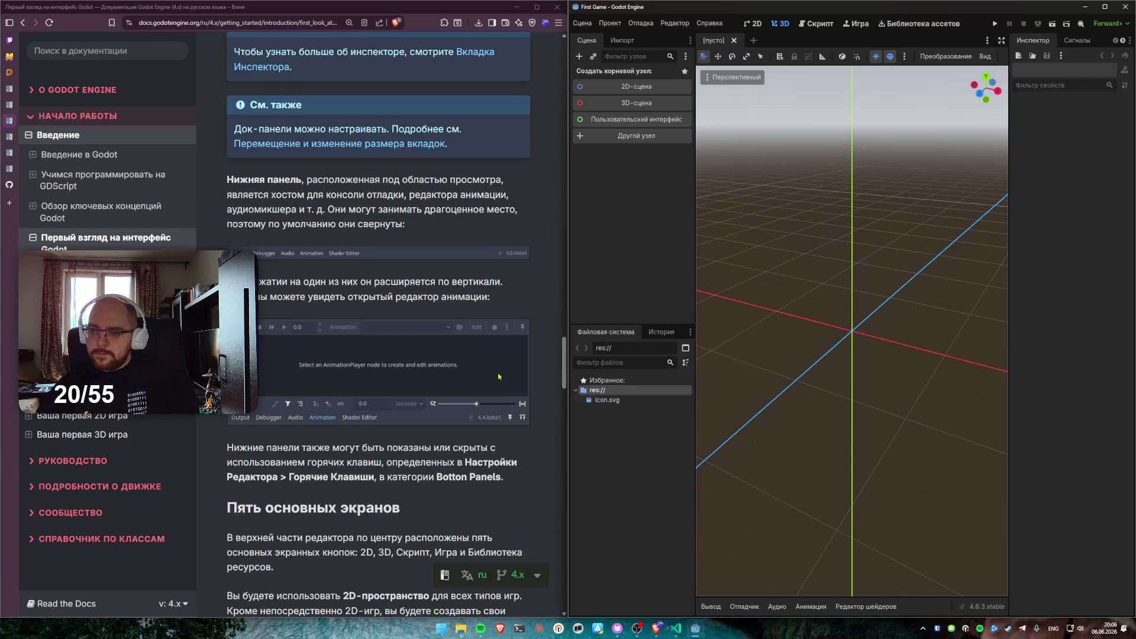
Cycle through the Animation, Output, Debugger, Audio and Shader Editor bottom panels, ending on the Output log
left_click(810, 607)
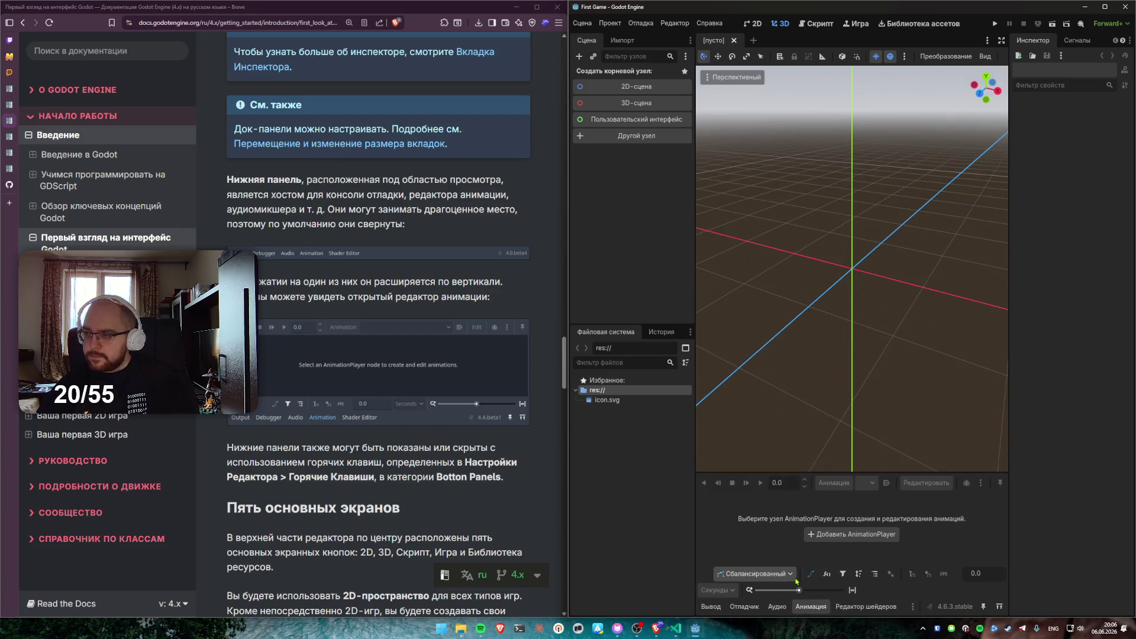
left_click(712, 606)
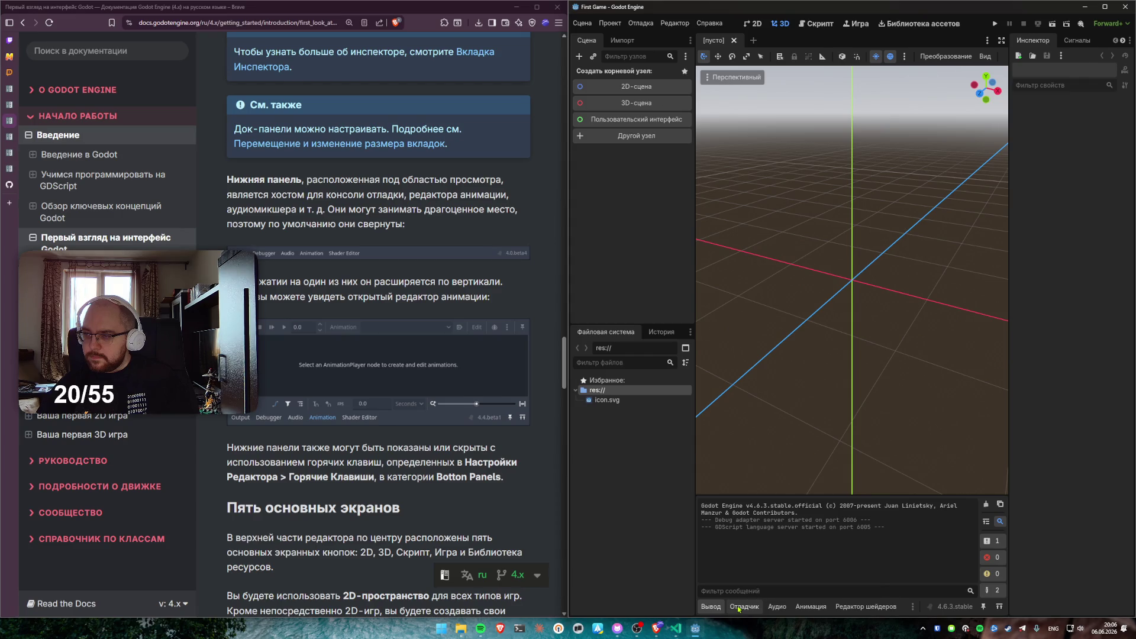
left_click(738, 607)
left_click(712, 606)
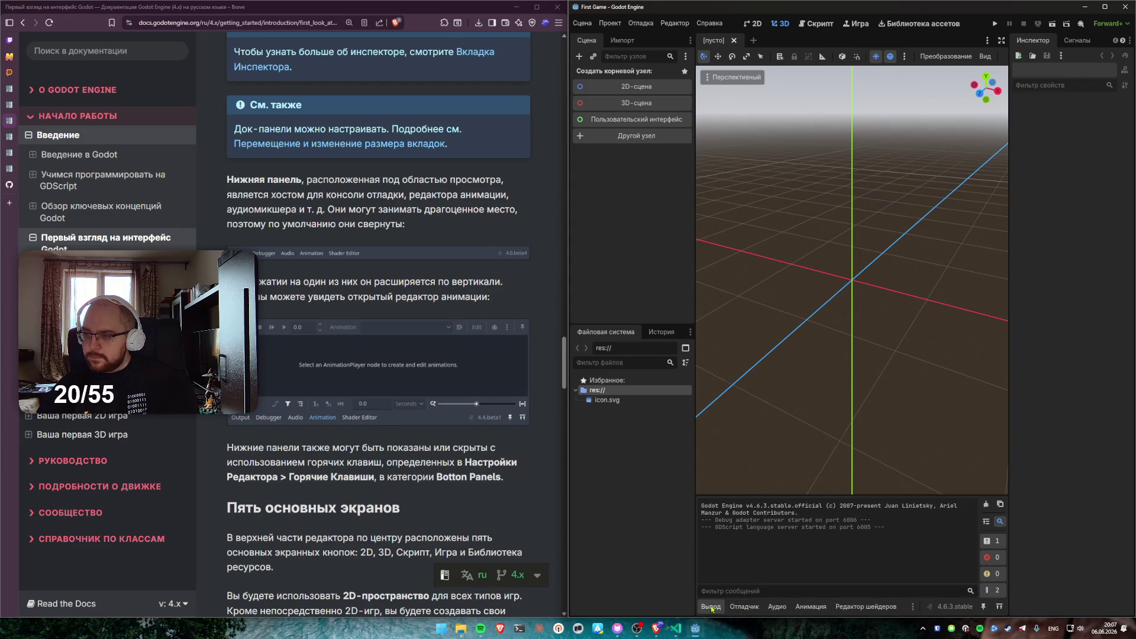
left_click(745, 607)
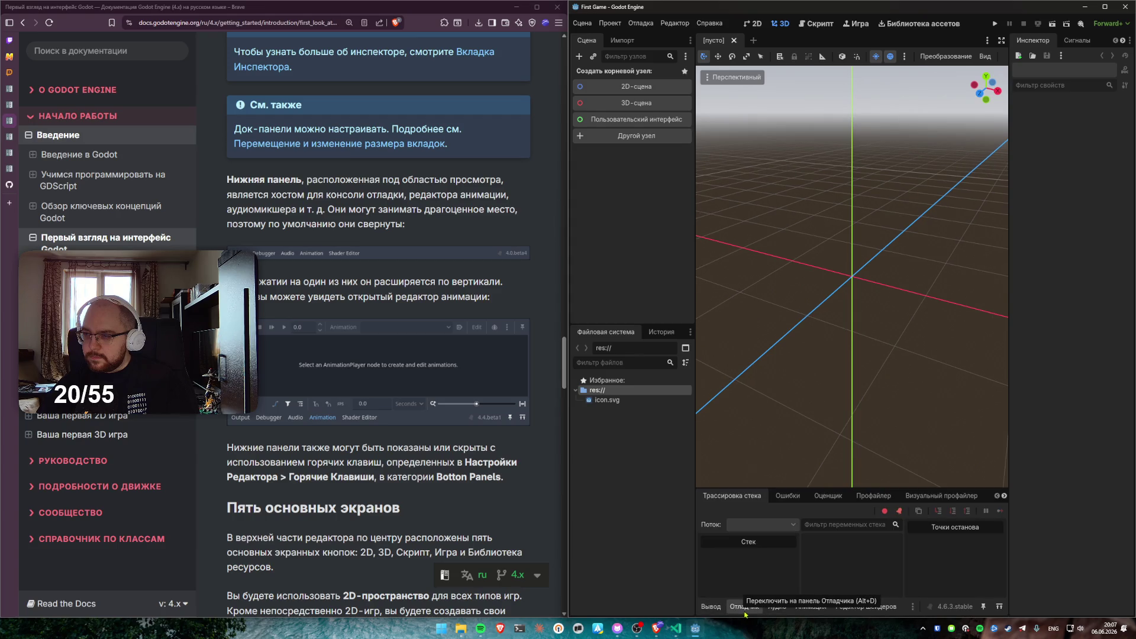
left_click(779, 608)
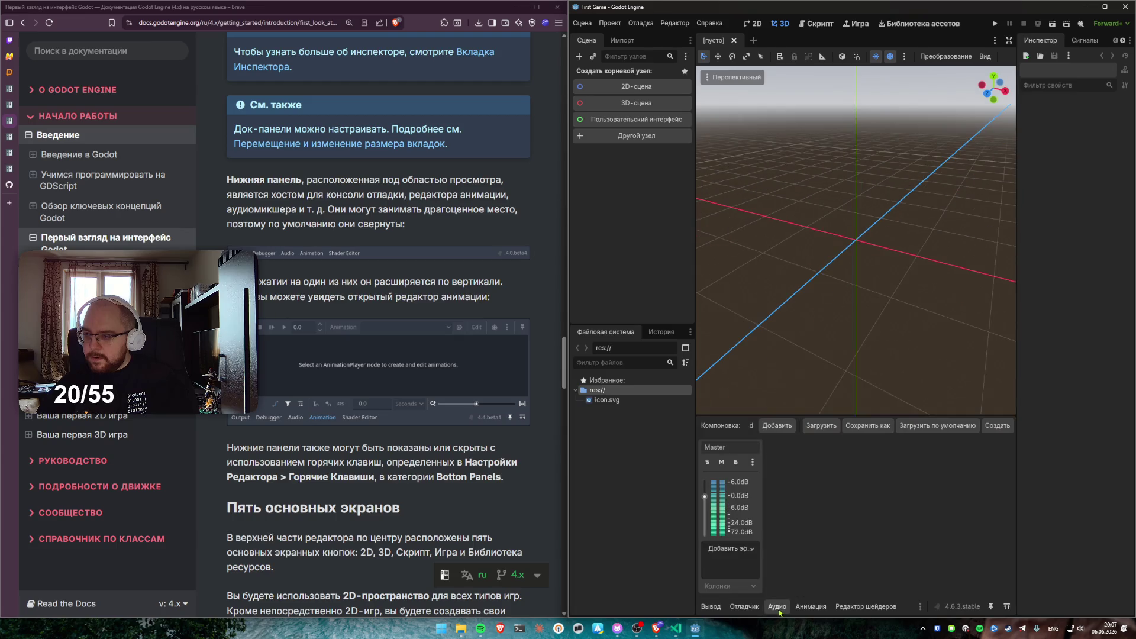
left_click(811, 608)
left_click(866, 607)
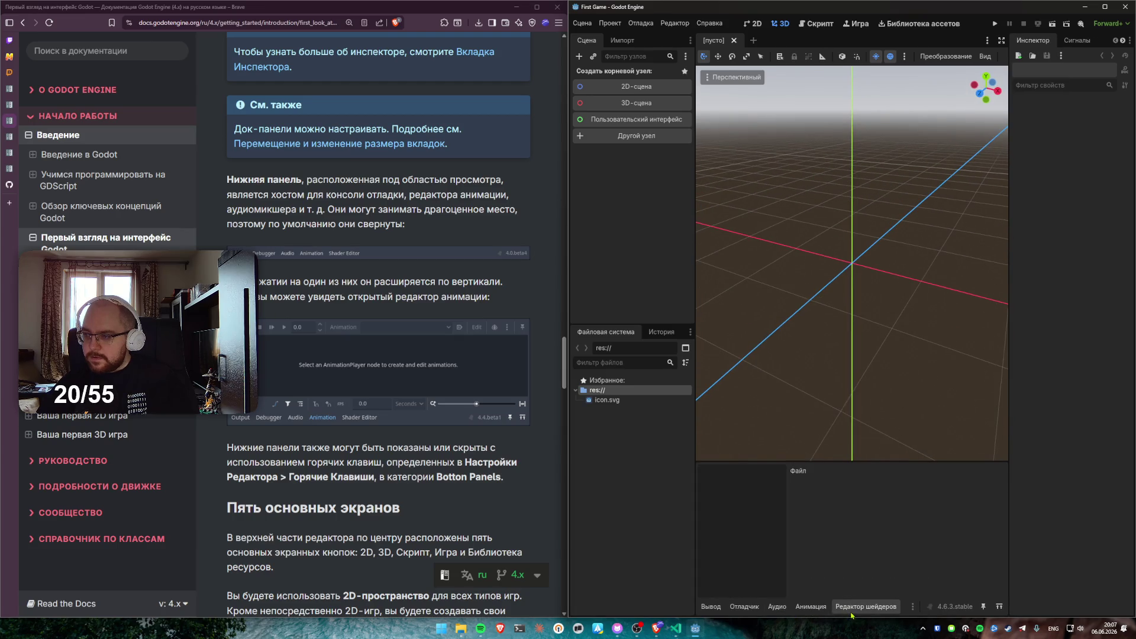
left_click(717, 608)
scroll(429, 285, "down", 3)
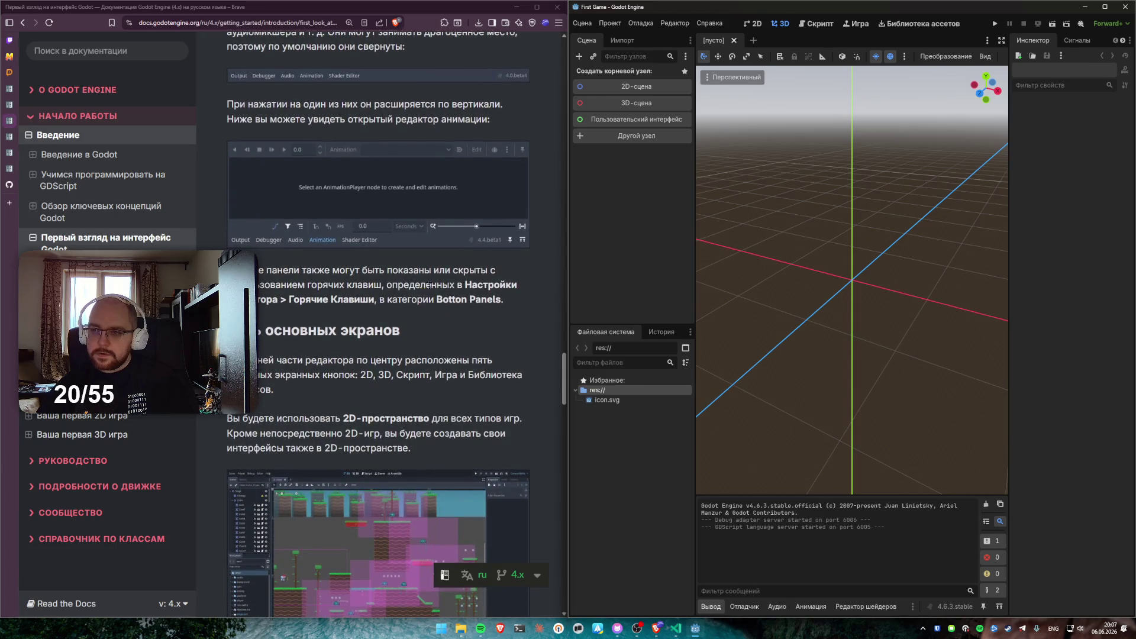
scroll(270, 332, "down", 2)
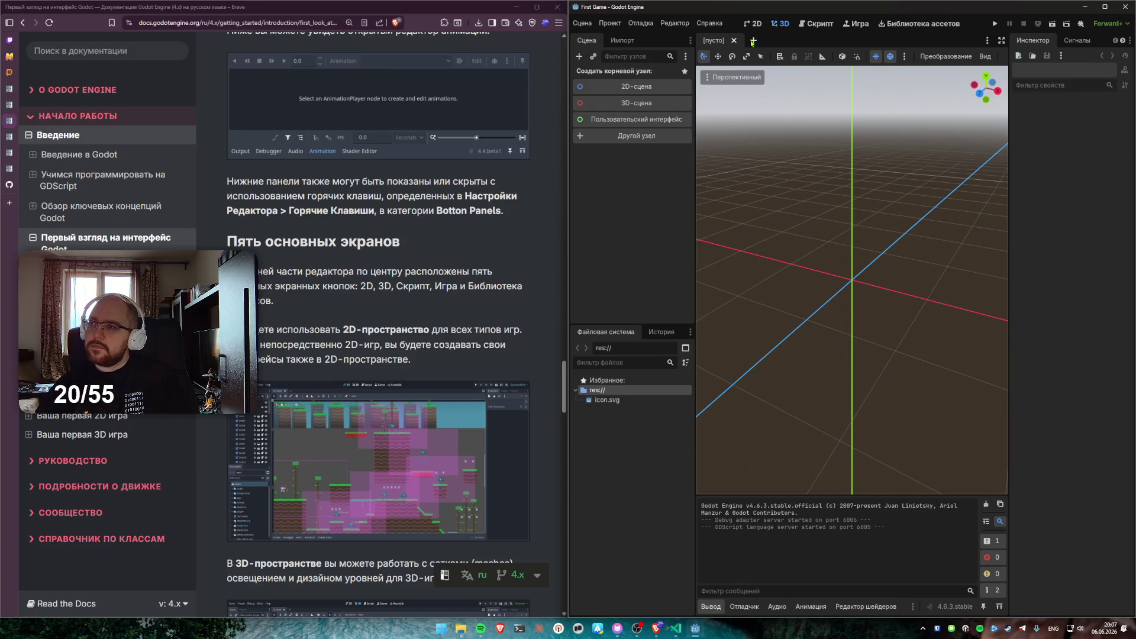
left_click(755, 24)
left_click(781, 24)
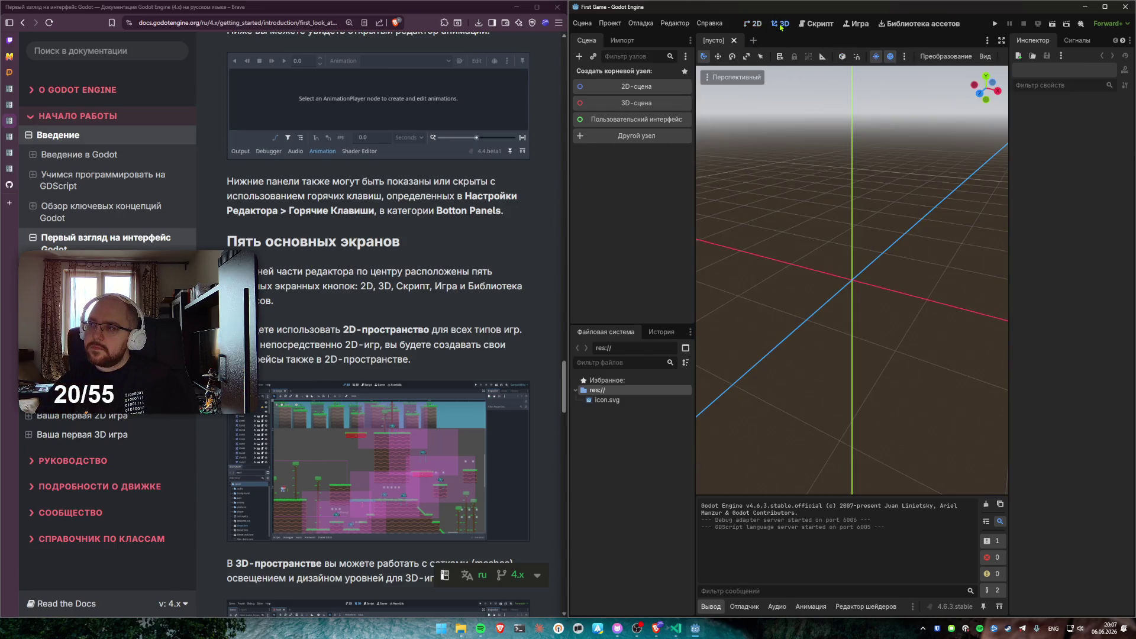
left_click(757, 24)
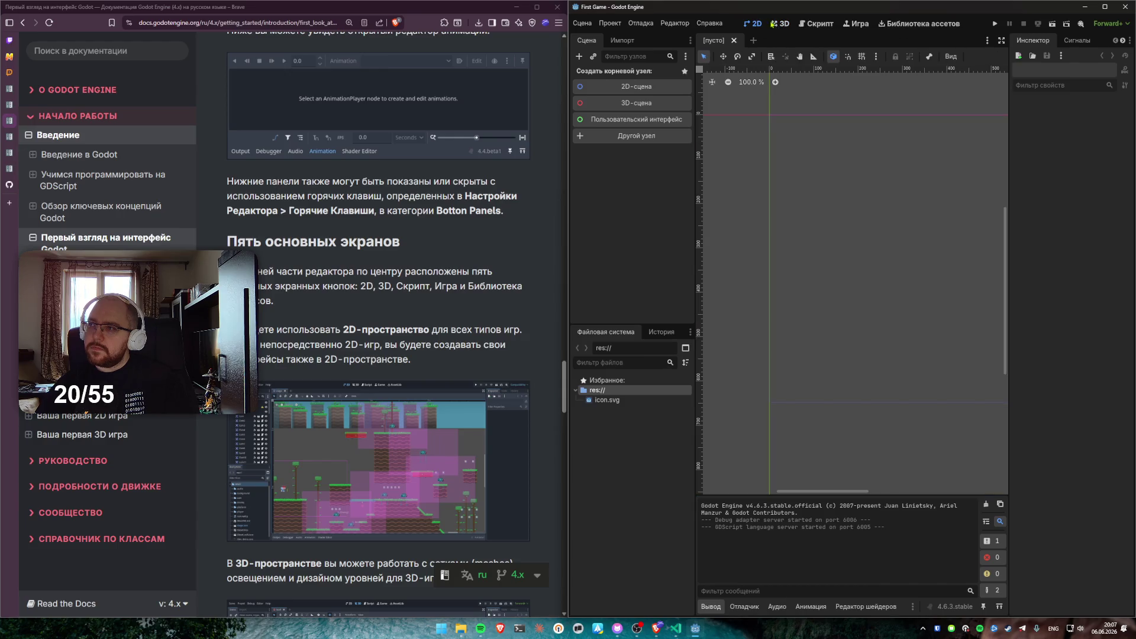
left_click(780, 24)
left_click(820, 25)
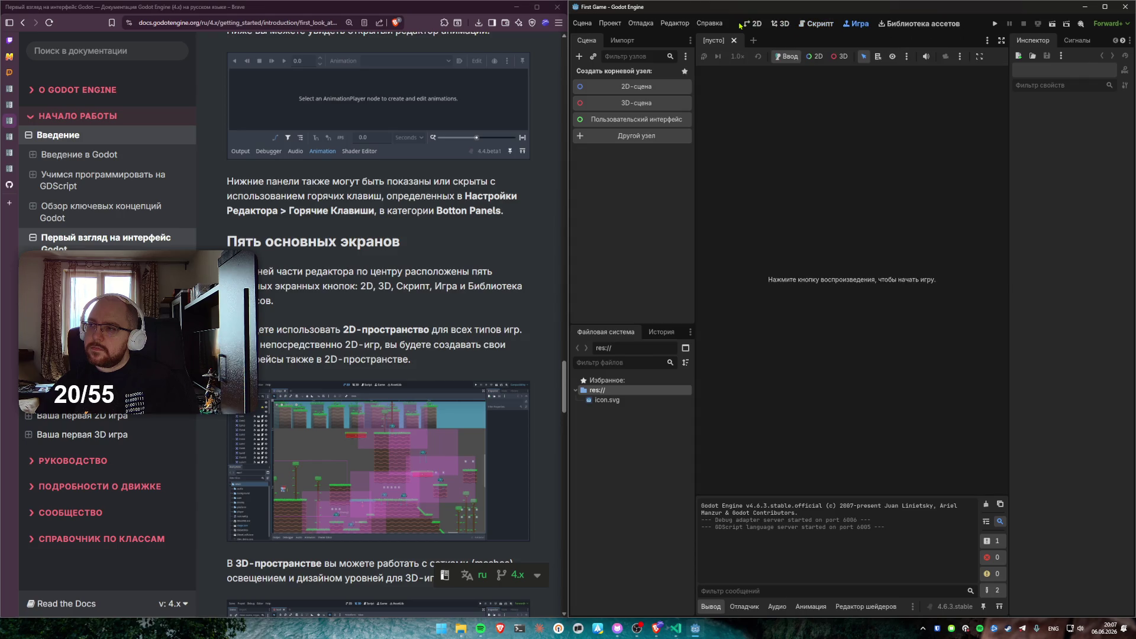
left_click(912, 24)
left_click(763, 25)
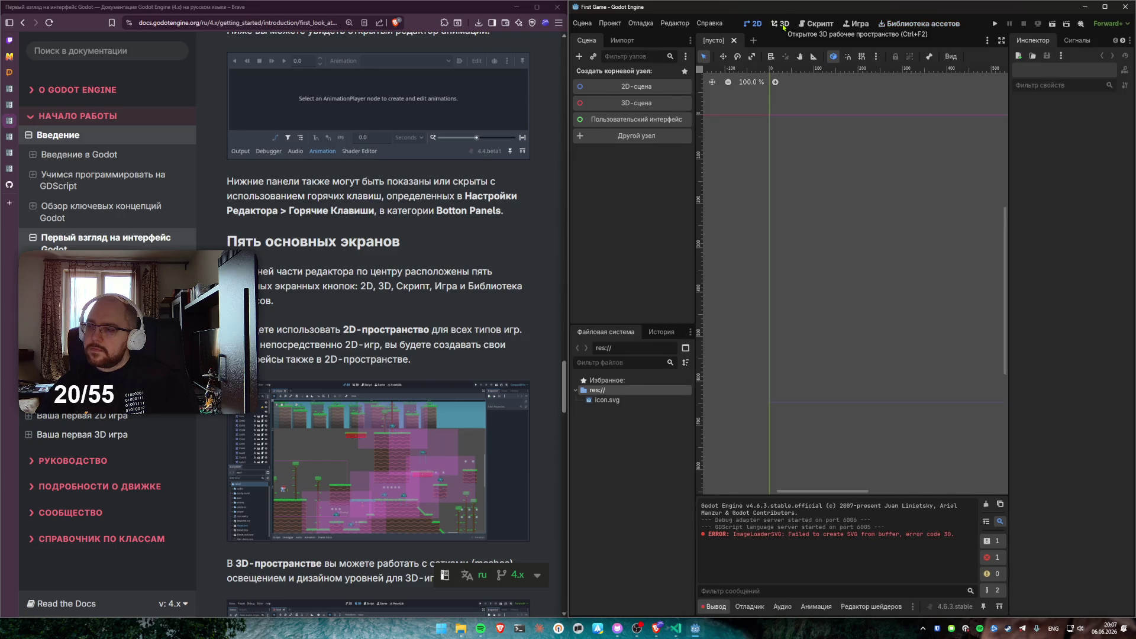
left_click(783, 26)
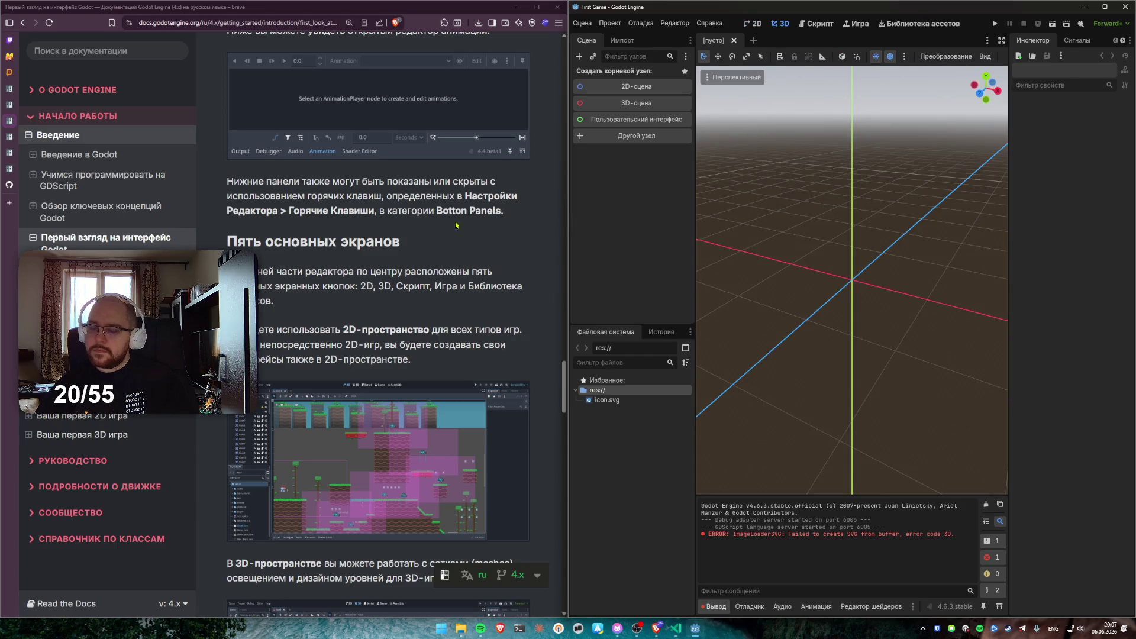
scroll(444, 237, "down", 5)
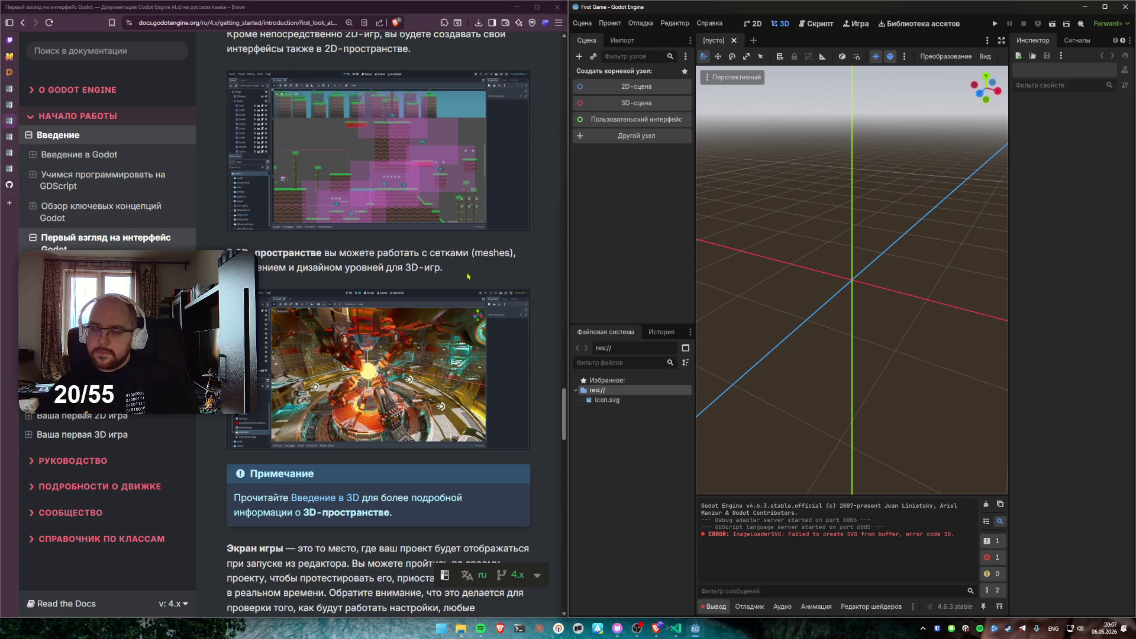
Scroll the docs to the built-in class reference section and open Godot's Search Help with F1
scroll(468, 276, "down", 5)
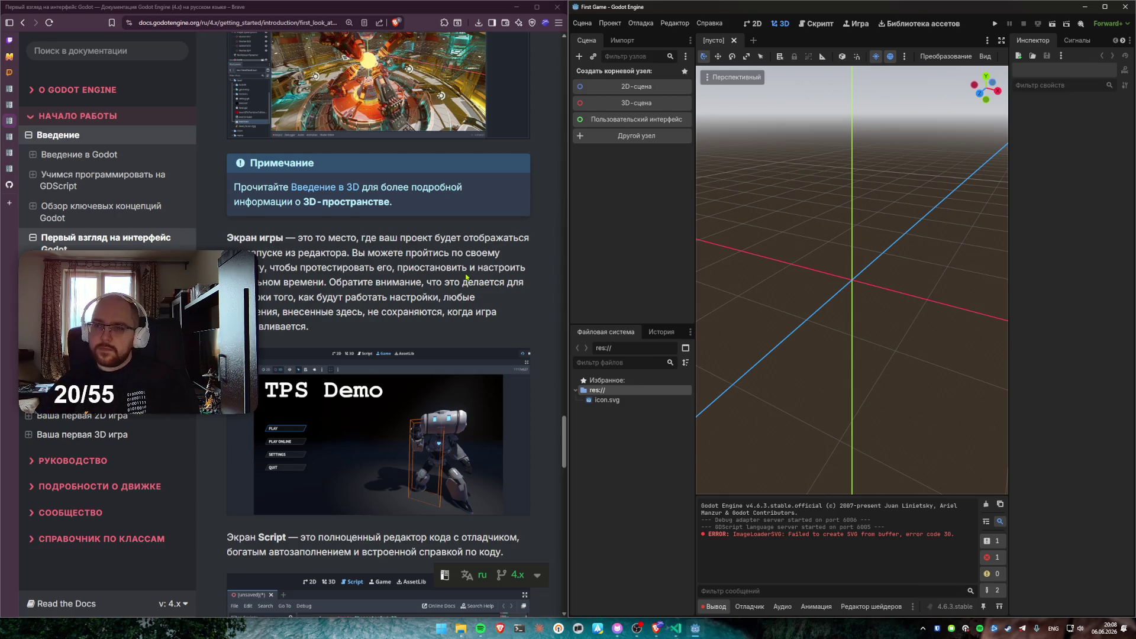
scroll(467, 277, "down", 10)
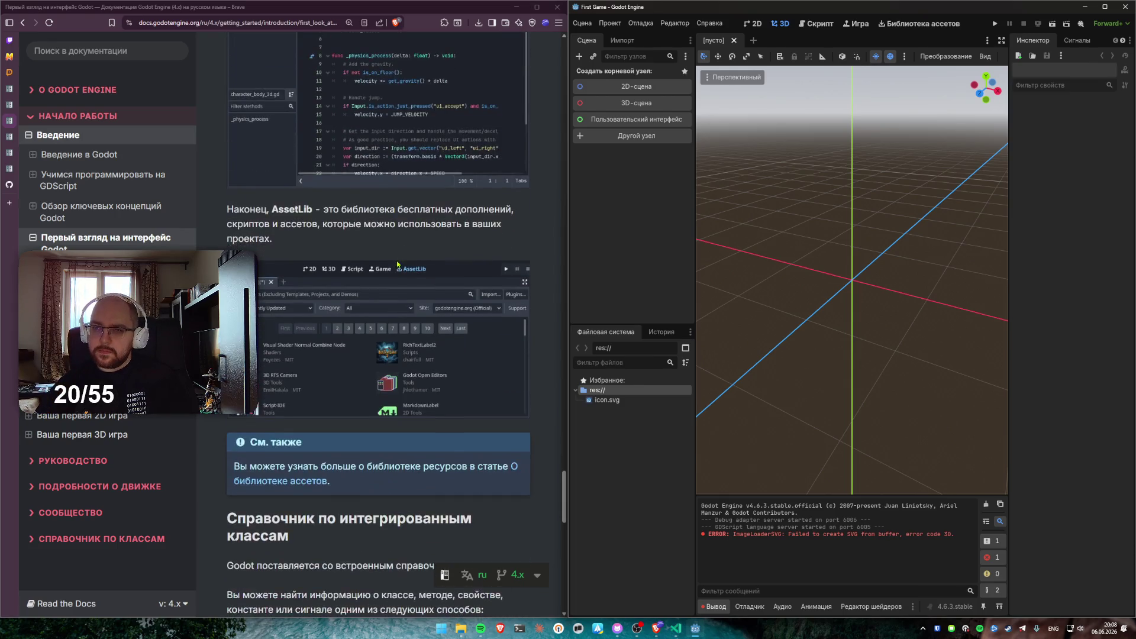
scroll(397, 264, "down", 6)
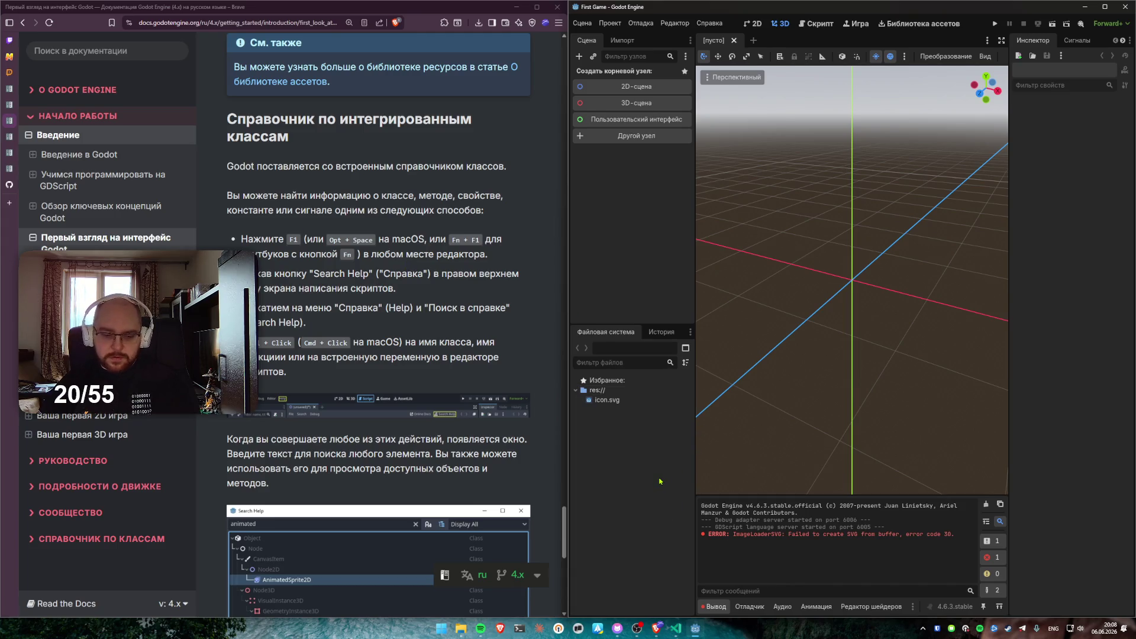
key("F1")
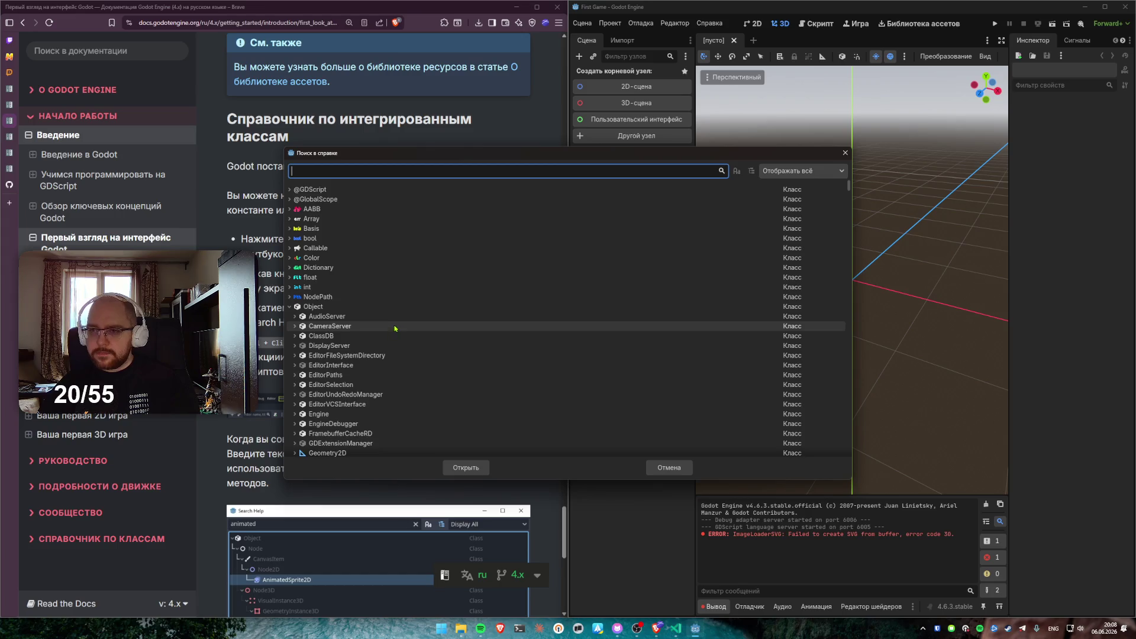
Browse the Search Help class list, moving the window down-right, then close it
scroll(391, 328, "up", 5)
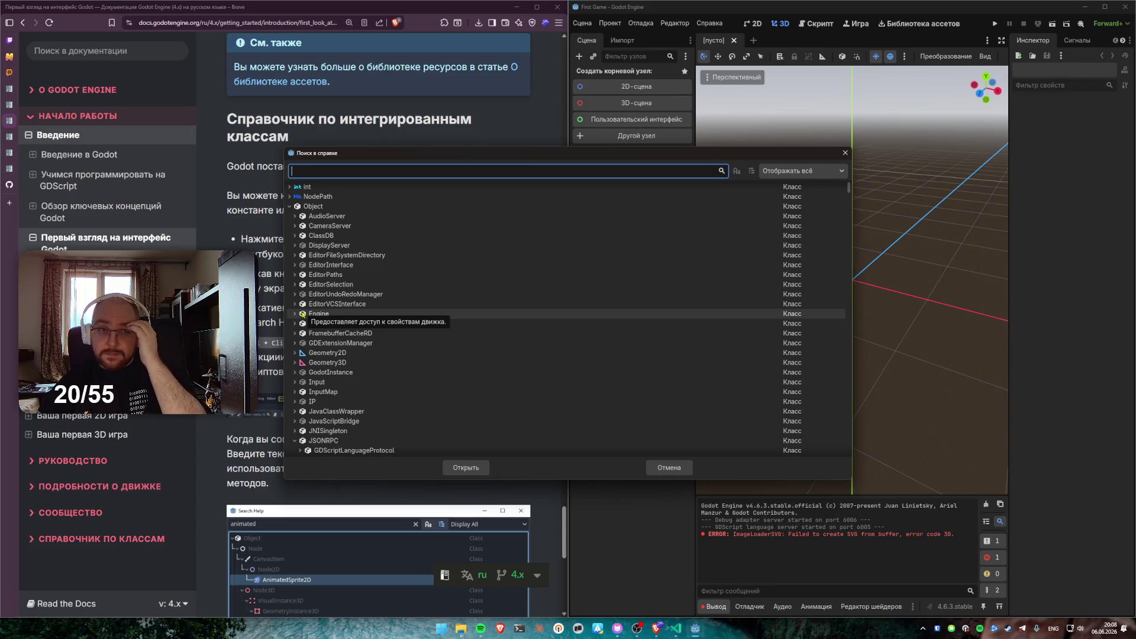
scroll(389, 347, "down", 5)
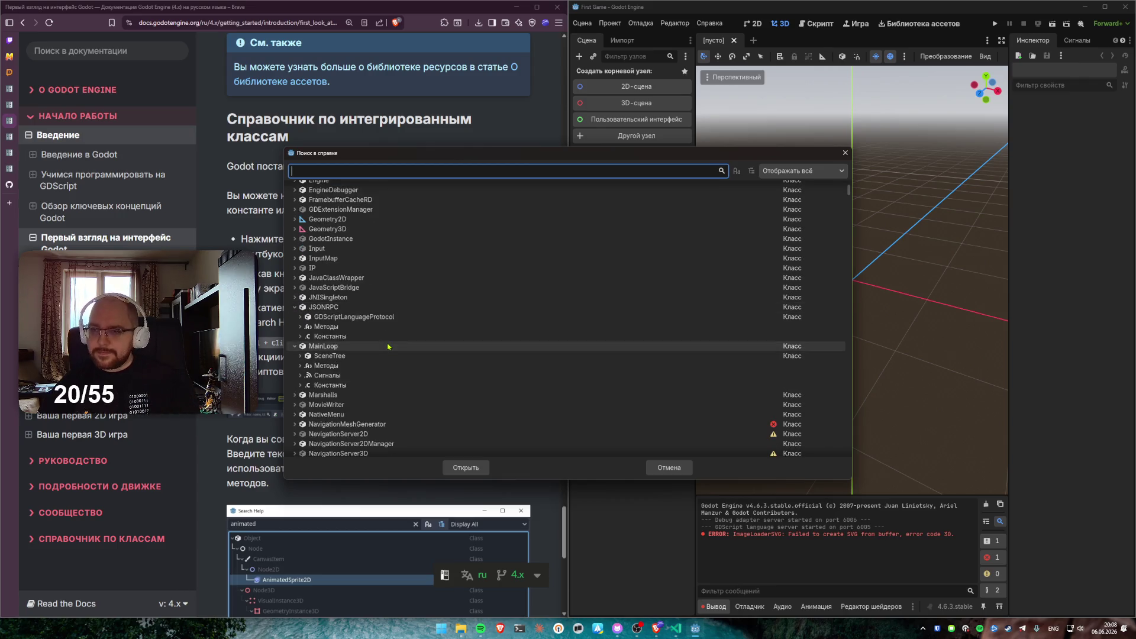
scroll(355, 346, "down", 3)
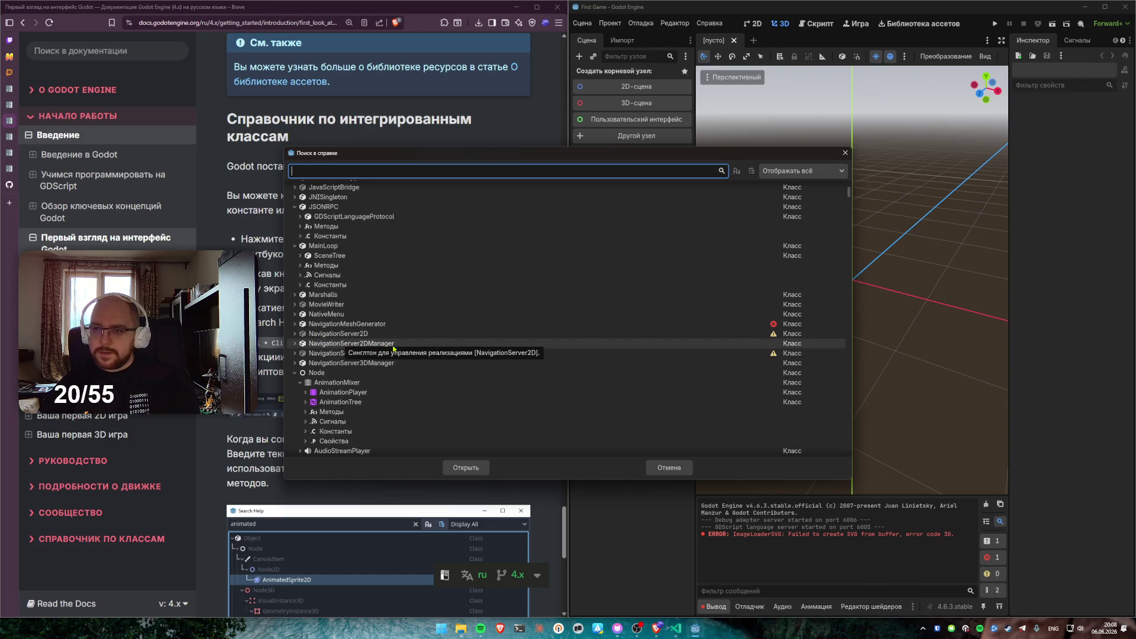
mouse_move(423, 159)
left_mouse_down()
mouse_move(511, 184)
mouse_move(497, 225)
left_mouse_up()
scroll(441, 350, "down", 15)
scroll(441, 352, "down", 15)
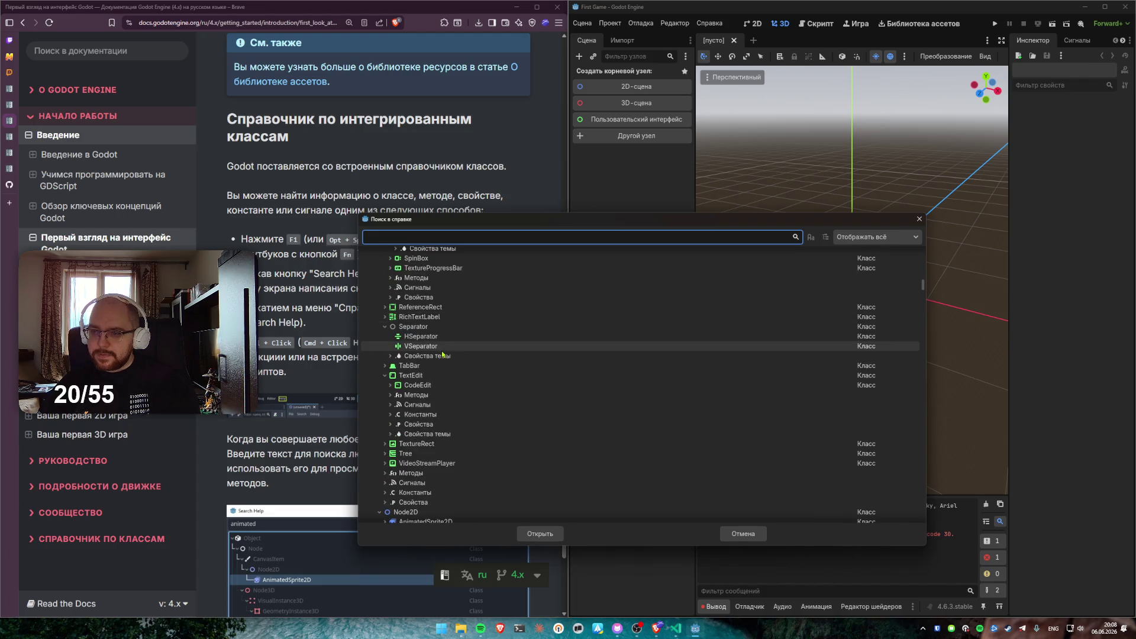
scroll(443, 350, "down", 15)
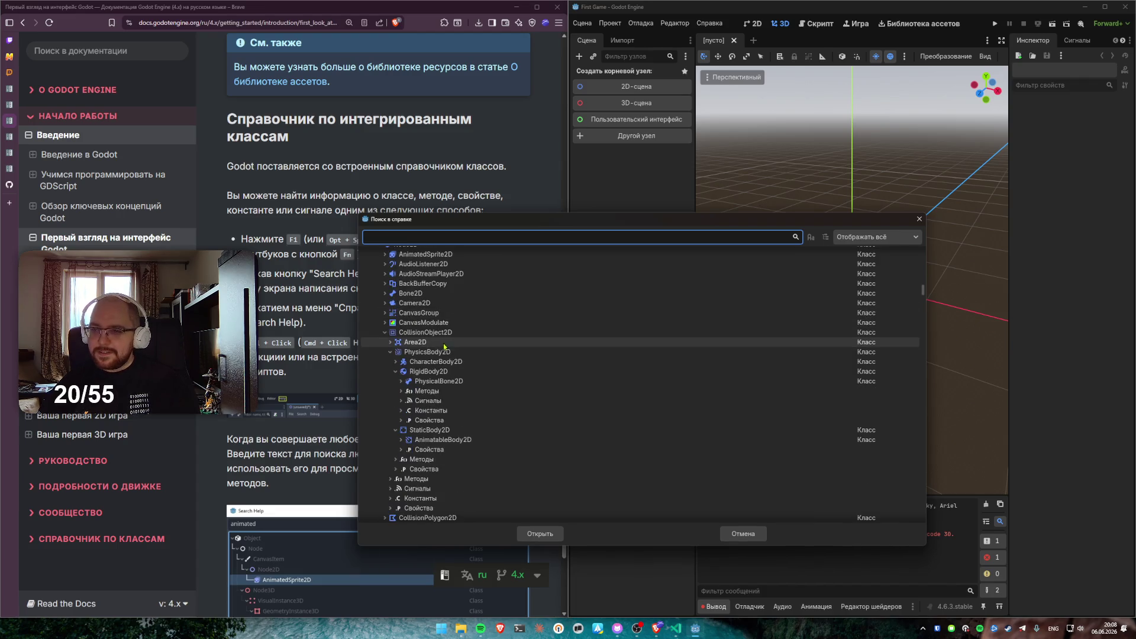
scroll(518, 342, "down", 15)
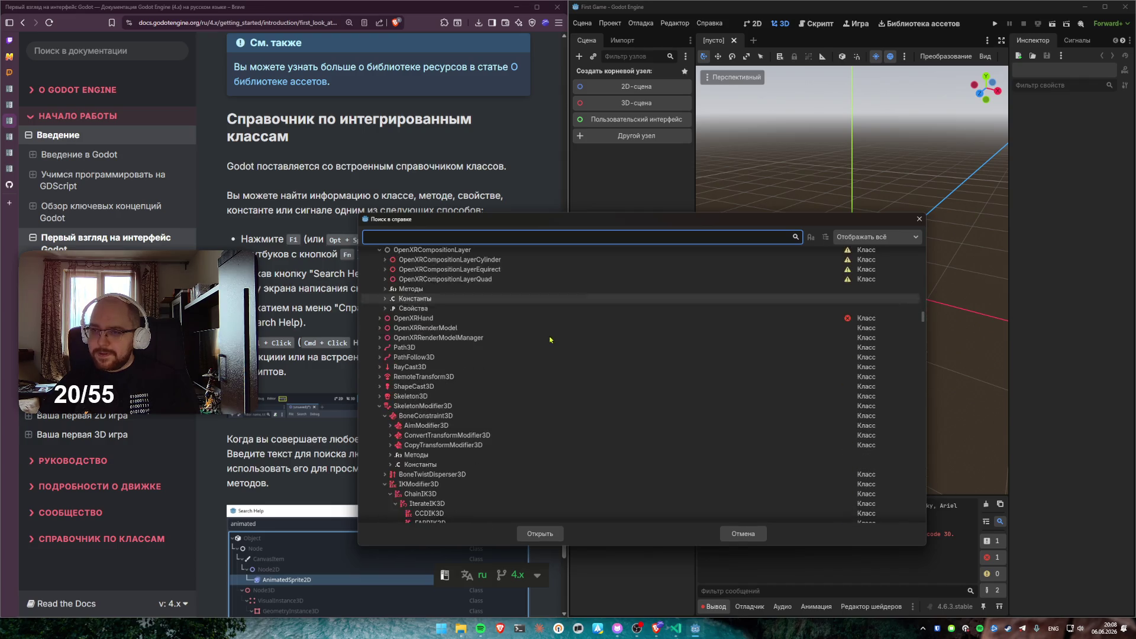
scroll(561, 315, "down", 15)
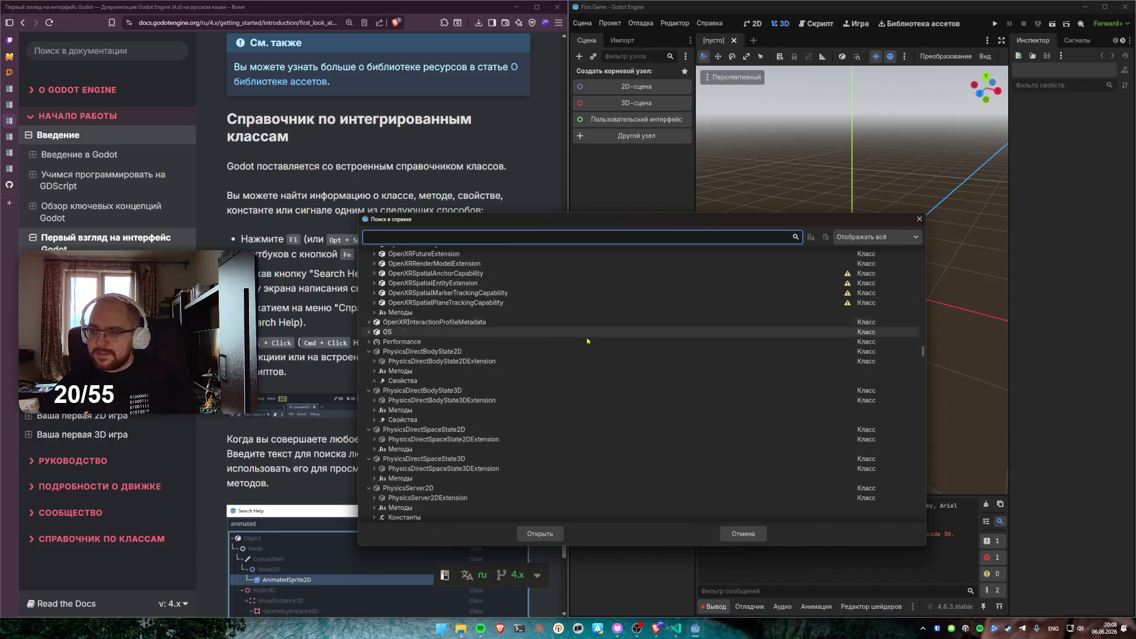
left_click(920, 219)
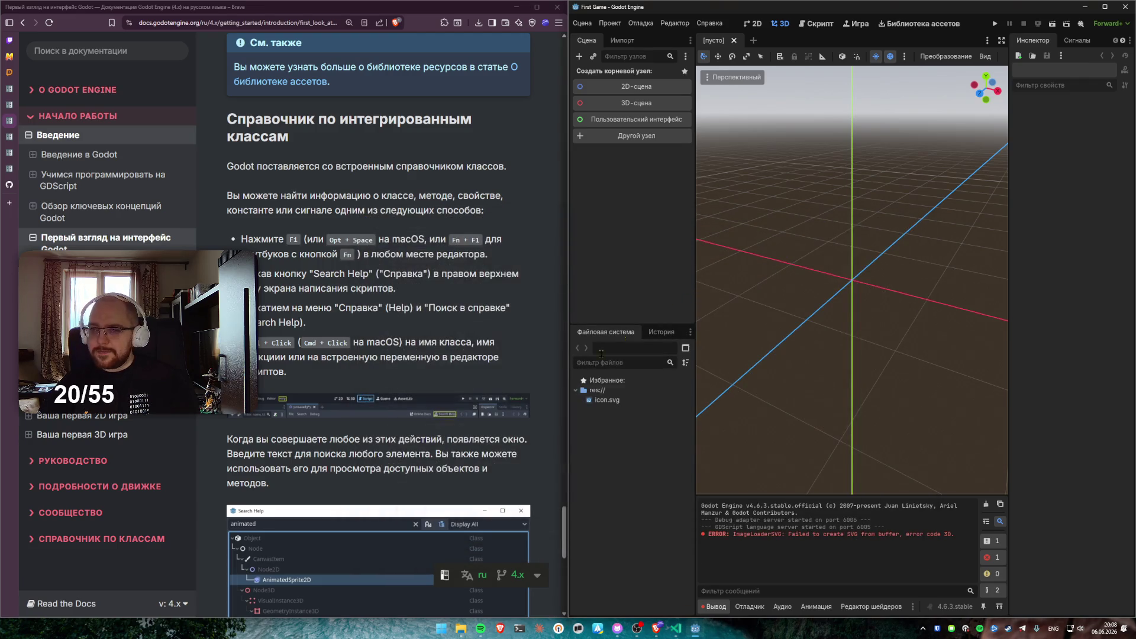
Reopen Search Help, open the VFlowContainer class page, then switch to the 2D workspace
key("F1")
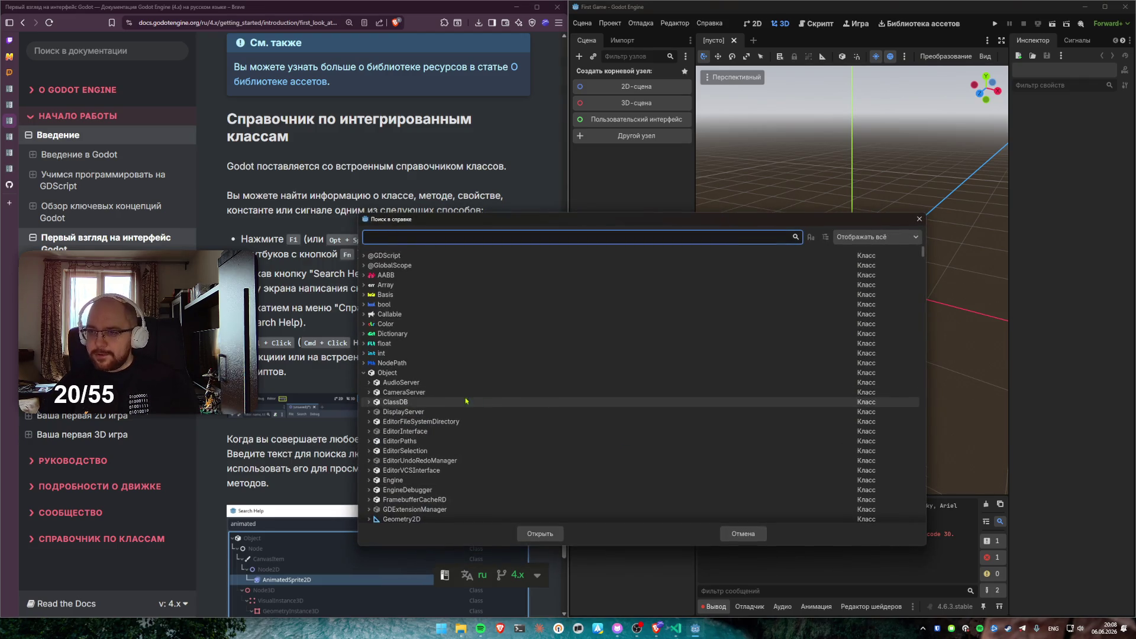
scroll(436, 374, "down", 10)
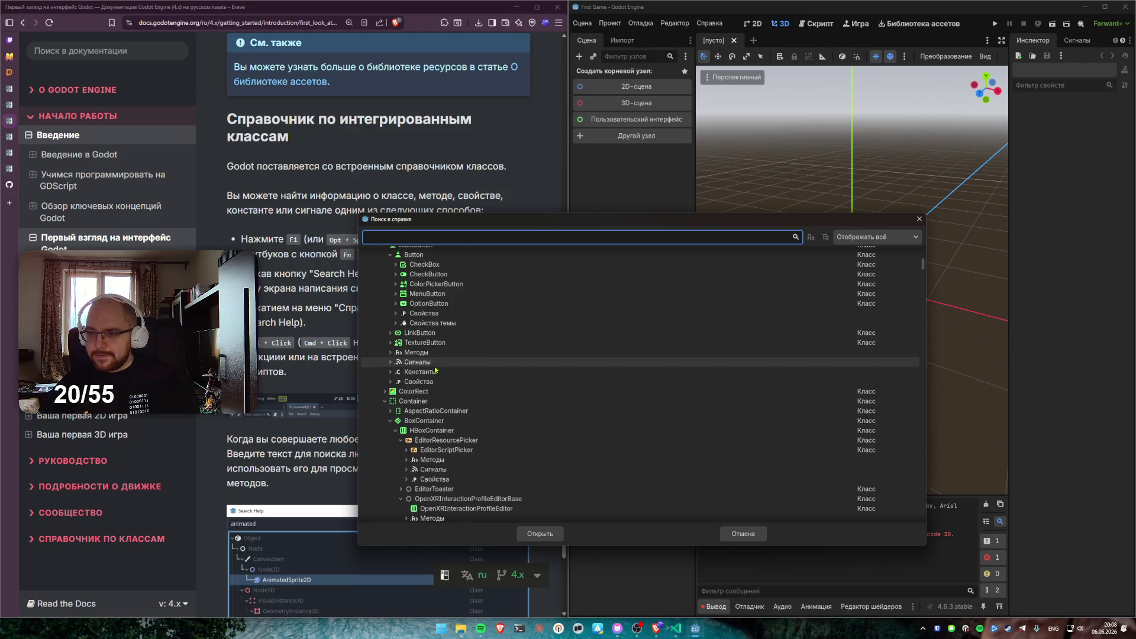
left_click(474, 345)
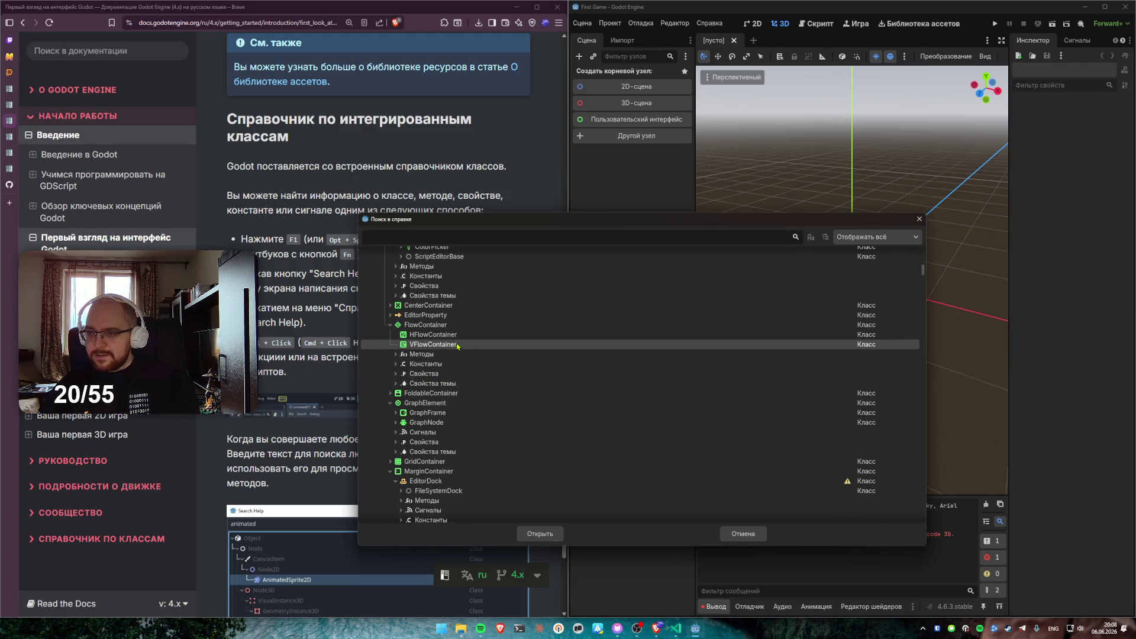
double_click(435, 342)
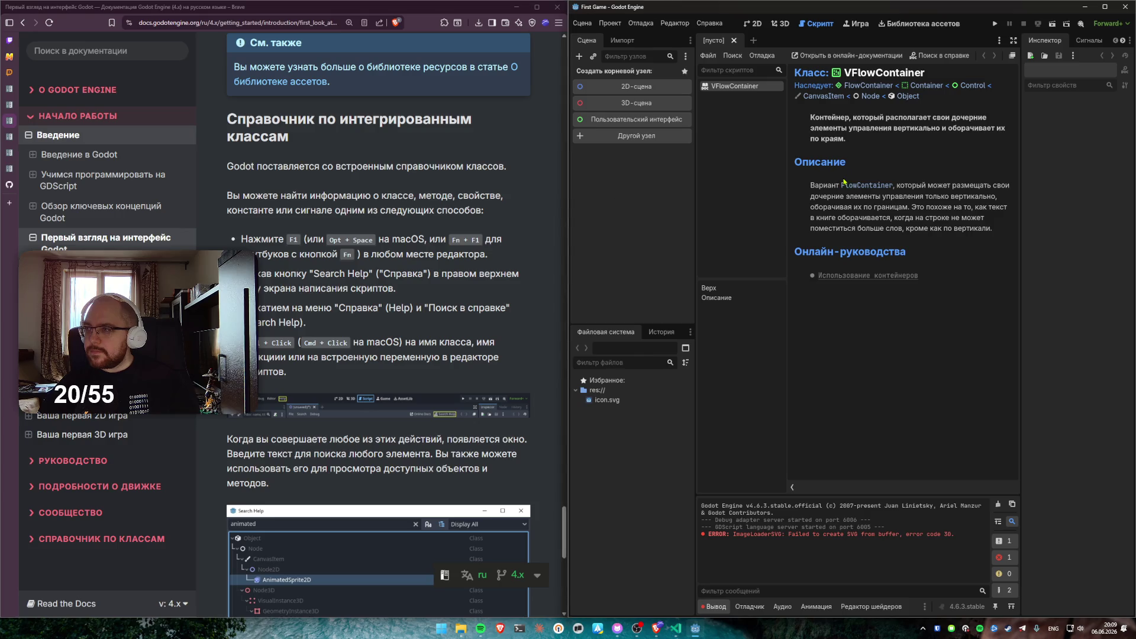
left_click(758, 24)
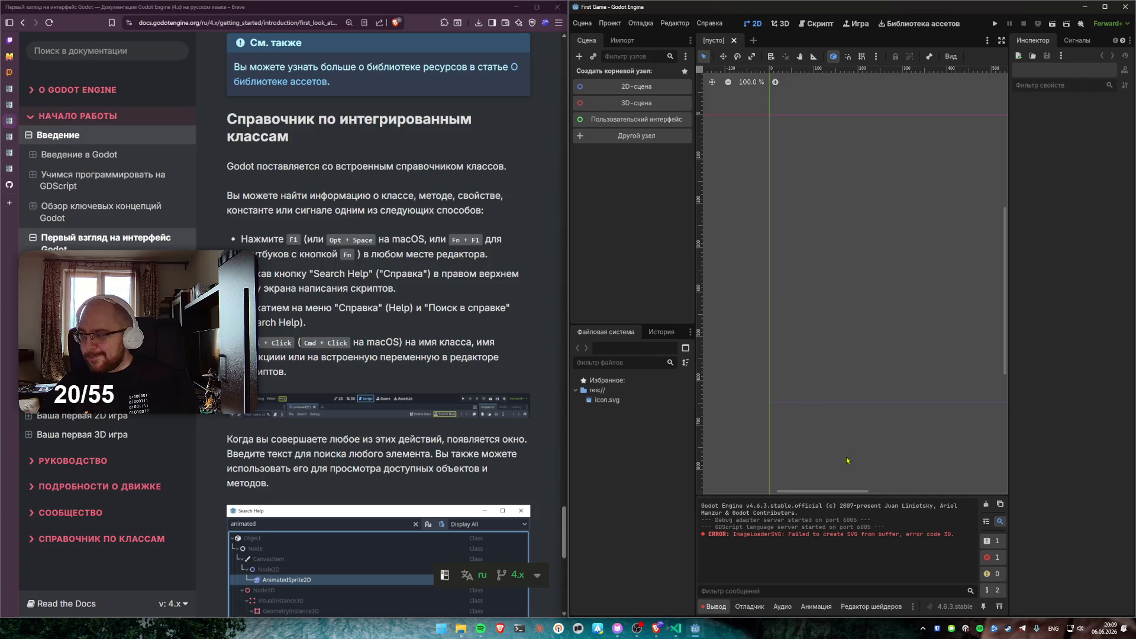
left_click(922, 629)
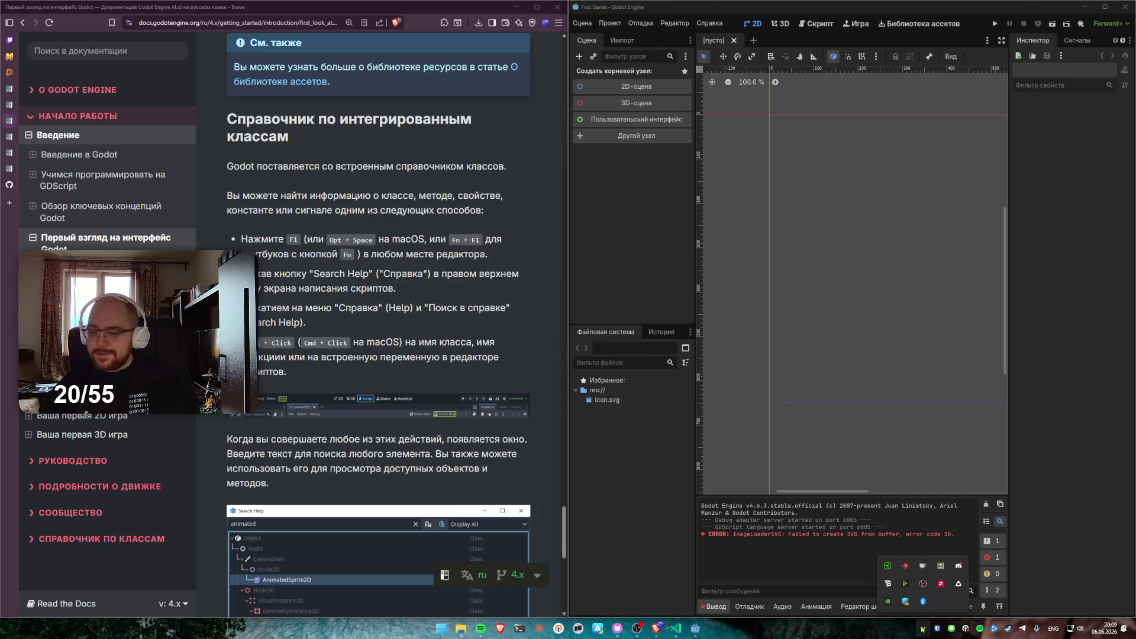
Bring up Discord and join the Море voice channel
left_click(959, 565)
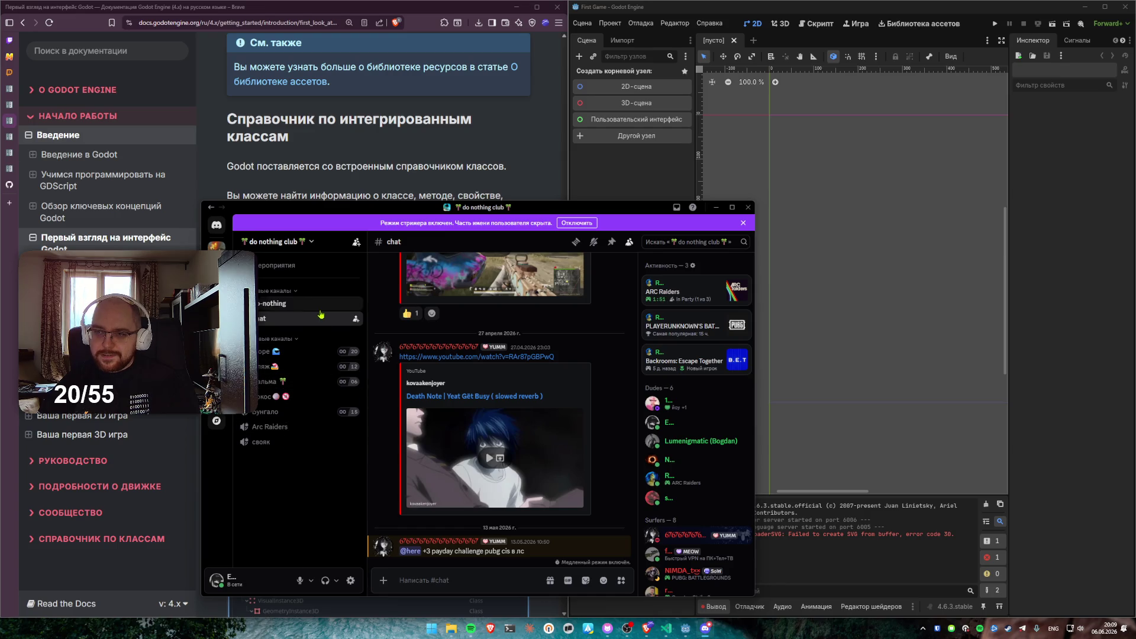
left_click(300, 351)
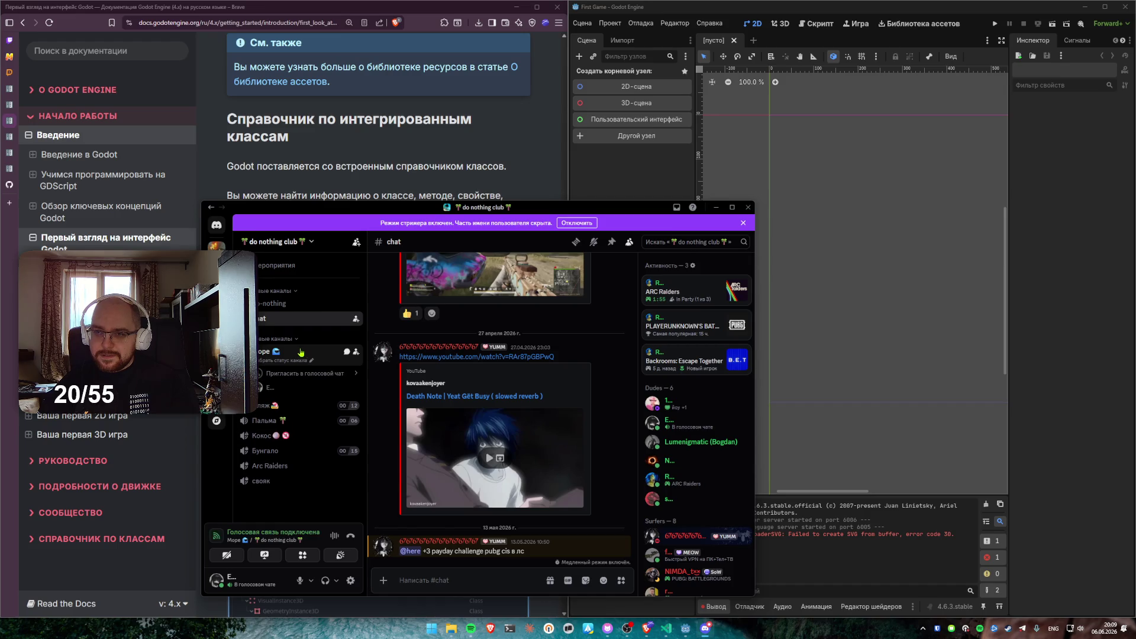
left_click(312, 379)
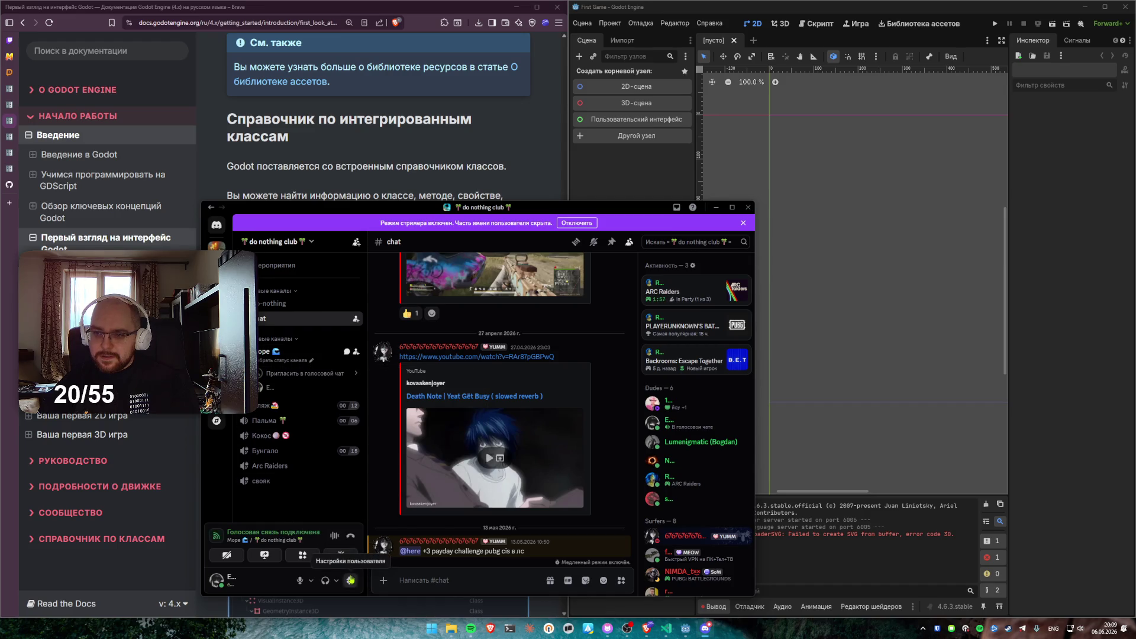
Set PD400X Podcast Microphone as input, keep default speakers, run and stop the mic test
left_click(351, 582)
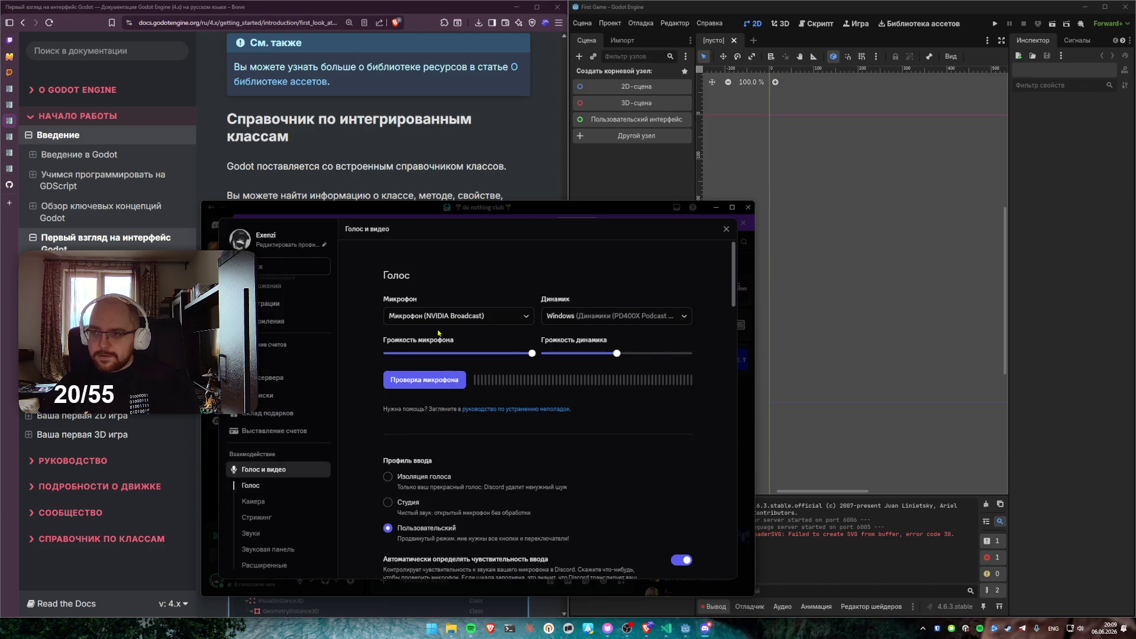
left_click(493, 318)
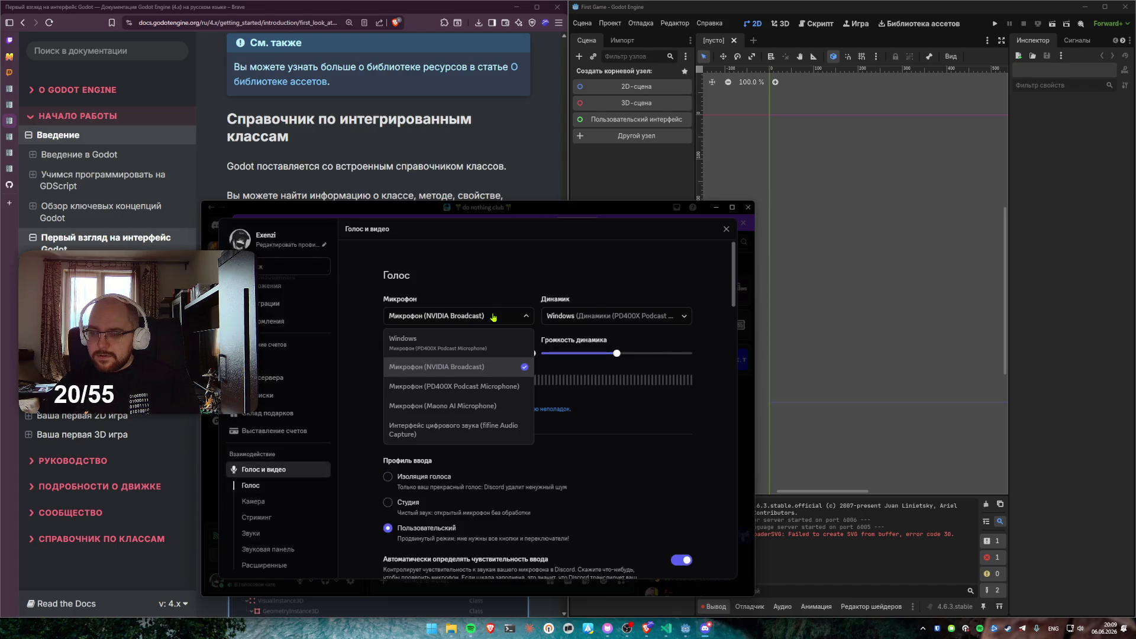
left_click(490, 391)
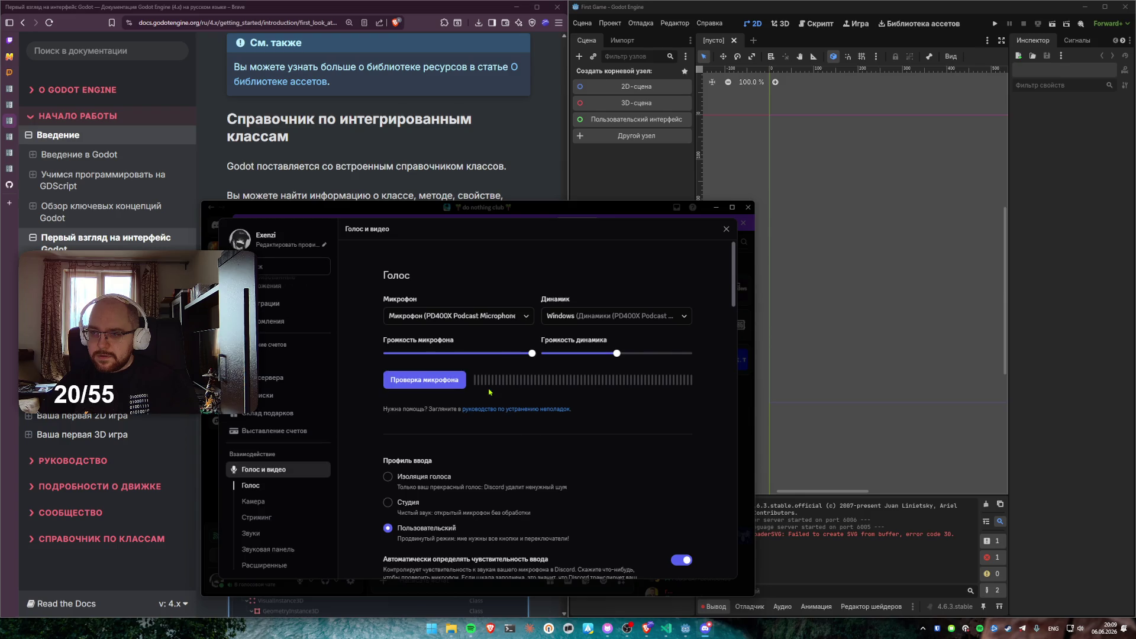
left_click(648, 320)
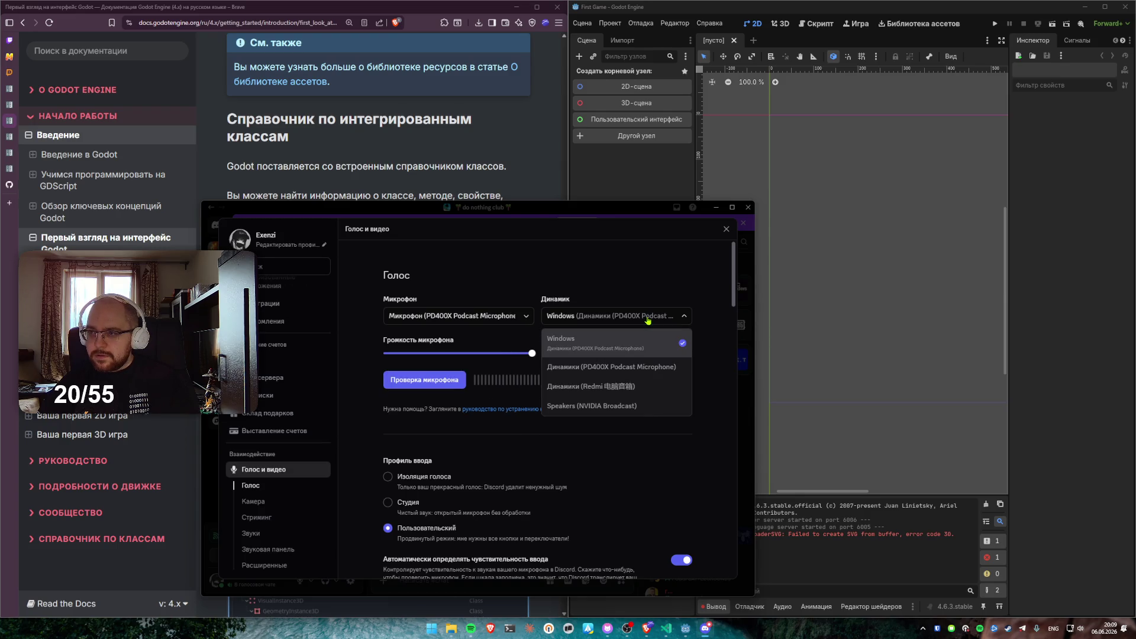
left_click(648, 321)
left_click(424, 382)
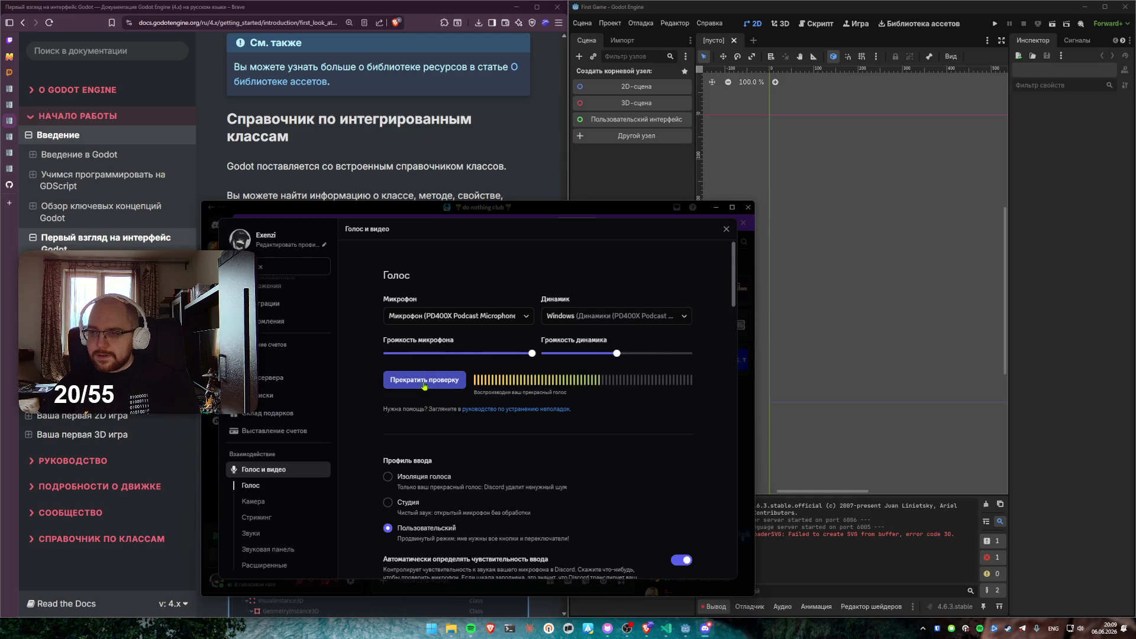
left_click(424, 382)
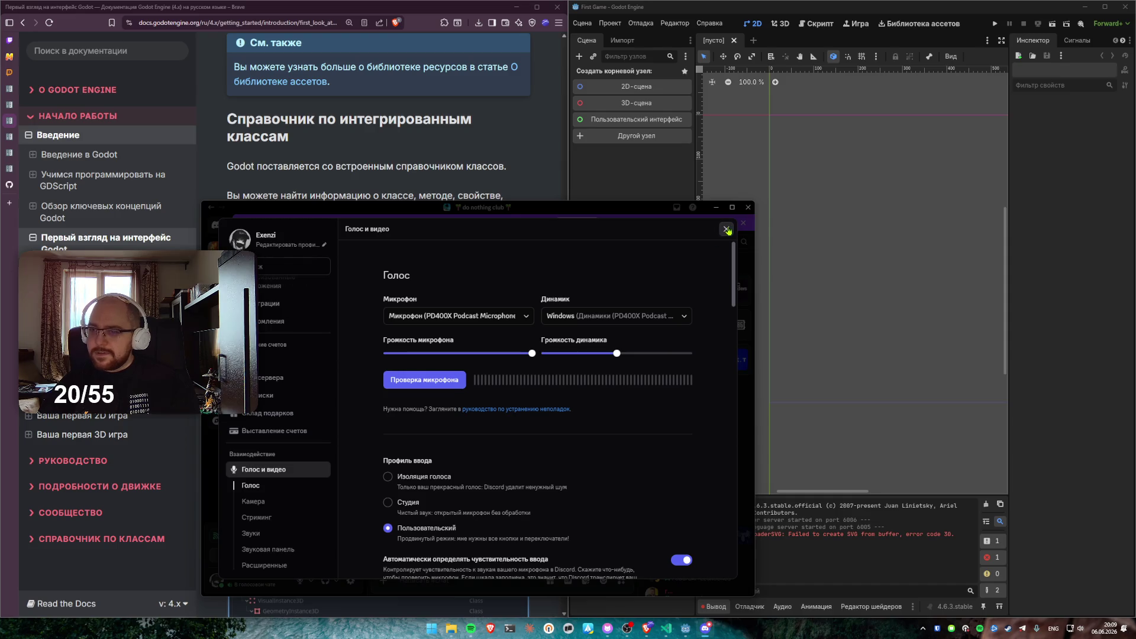
left_click(726, 229)
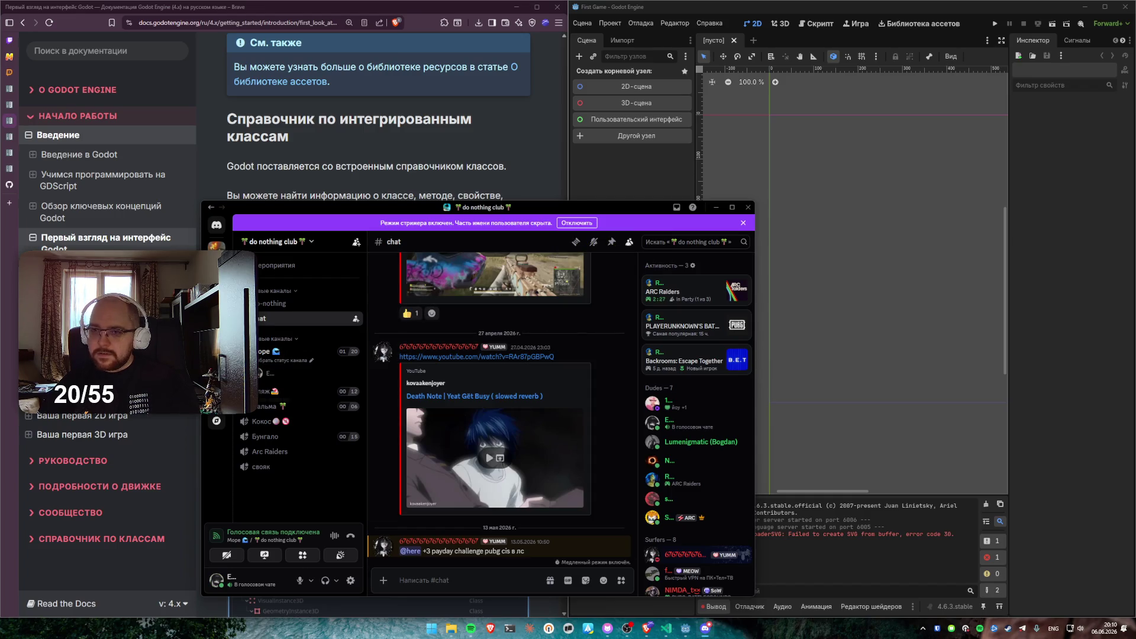
mouse_move(201, 416)
left_mouse_down()
mouse_move(434, 417)
mouse_move(129, 415)
left_mouse_up()
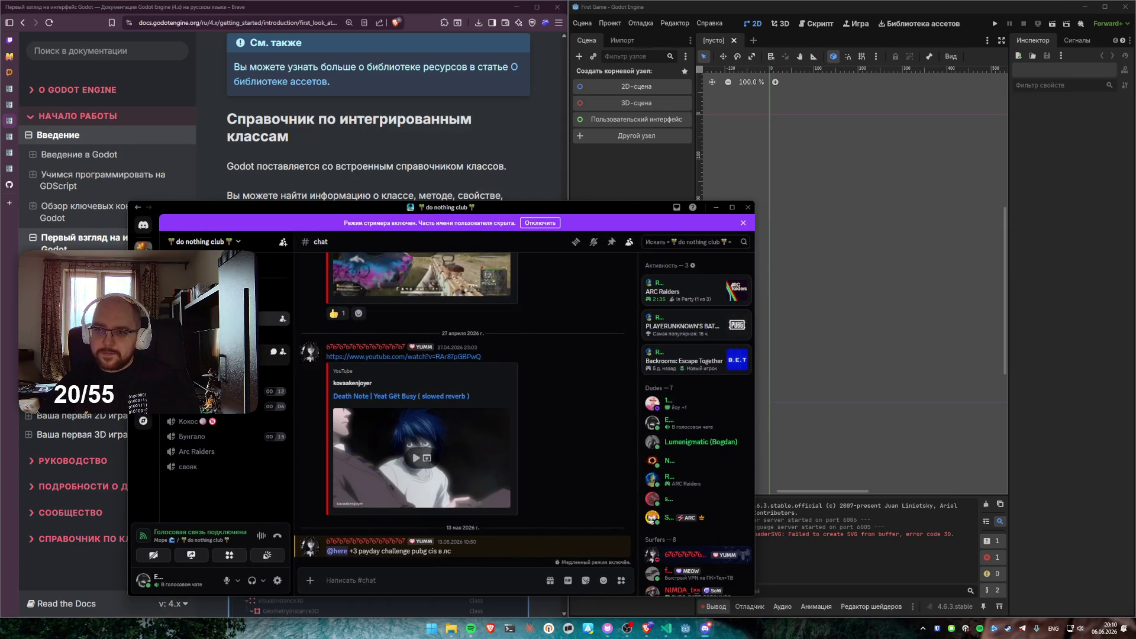
Open the Море voice channel's text chat from its context menu
right_click(237, 352)
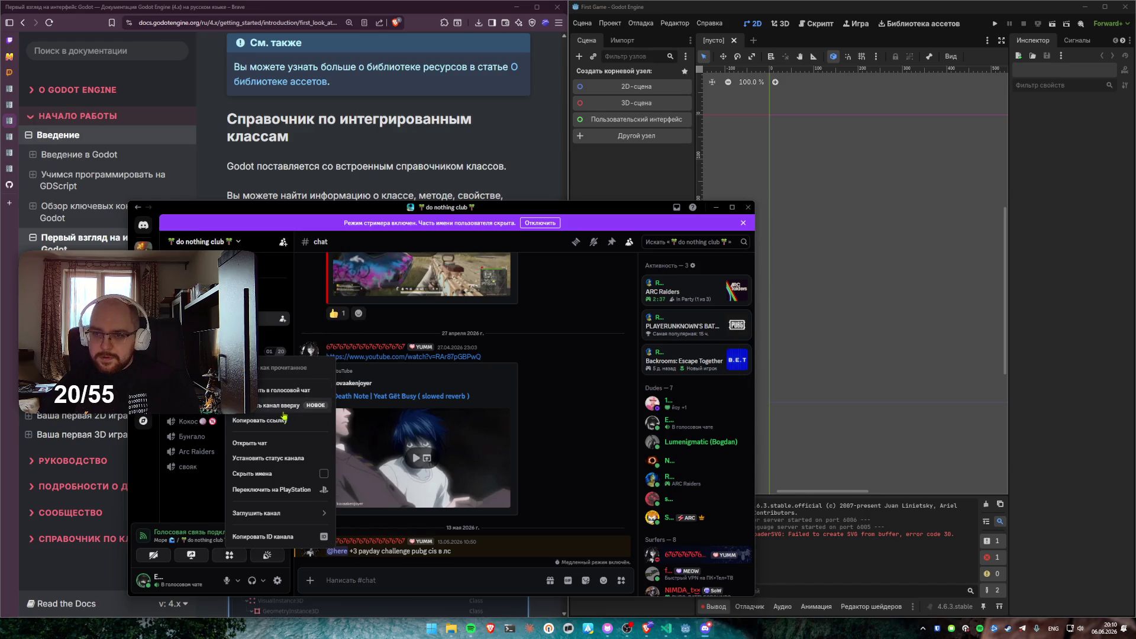
left_click(301, 445)
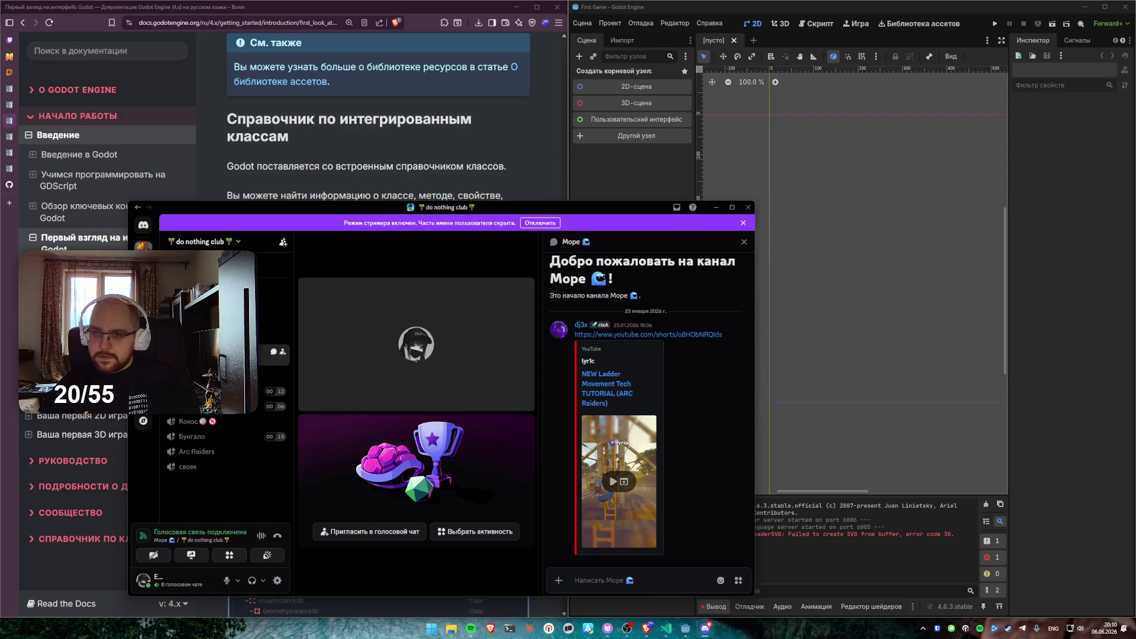
right_click(220, 355)
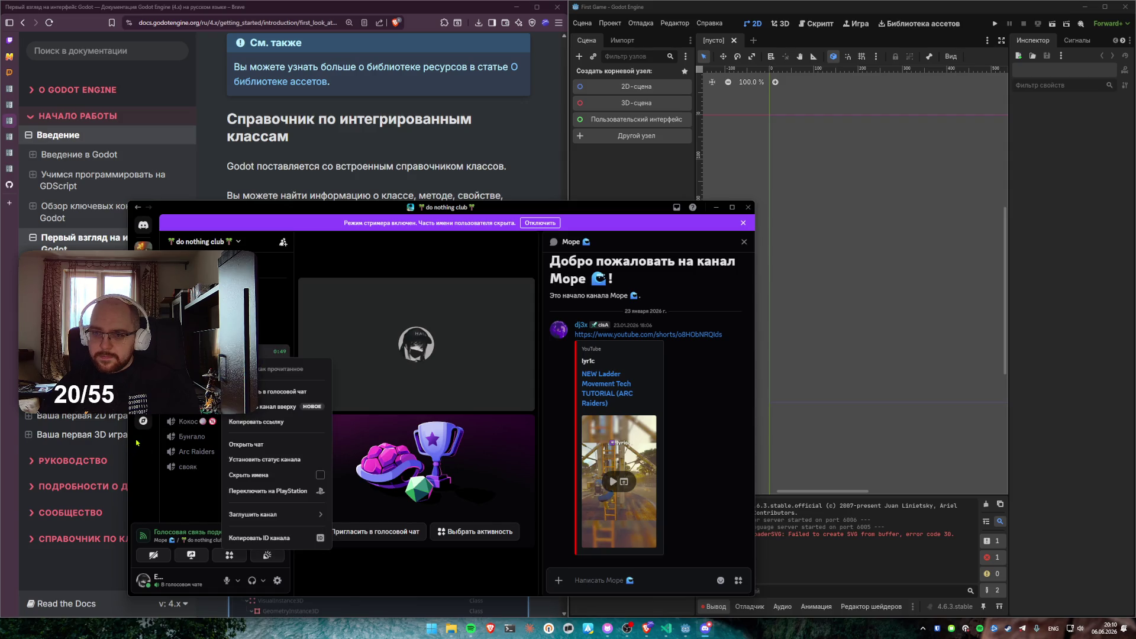
left_click(140, 460)
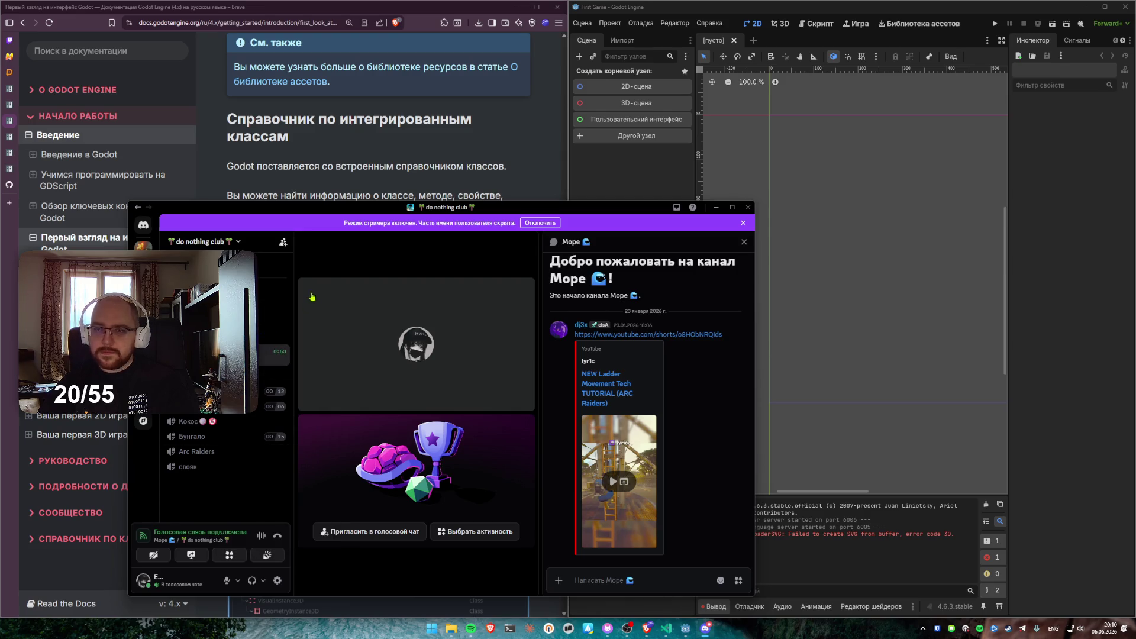
Move the Discord window to the right, then maximize it
mouse_move(312, 296)
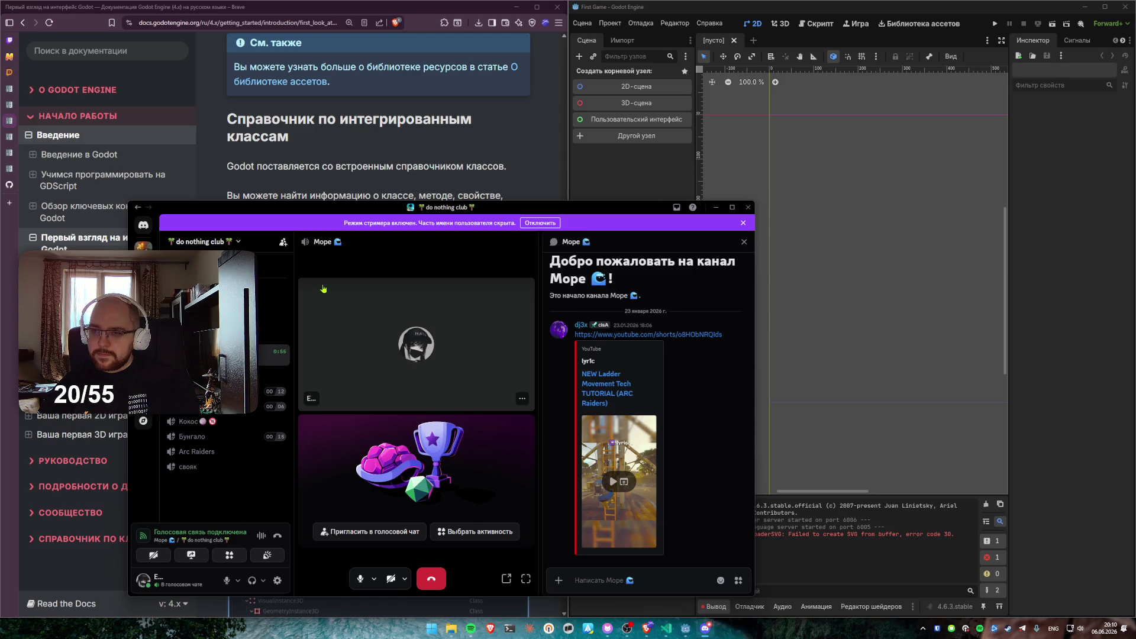
mouse_move(482, 213)
left_mouse_down()
mouse_move(959, 234)
mouse_move(970, 172)
mouse_move(599, 184)
left_mouse_up()
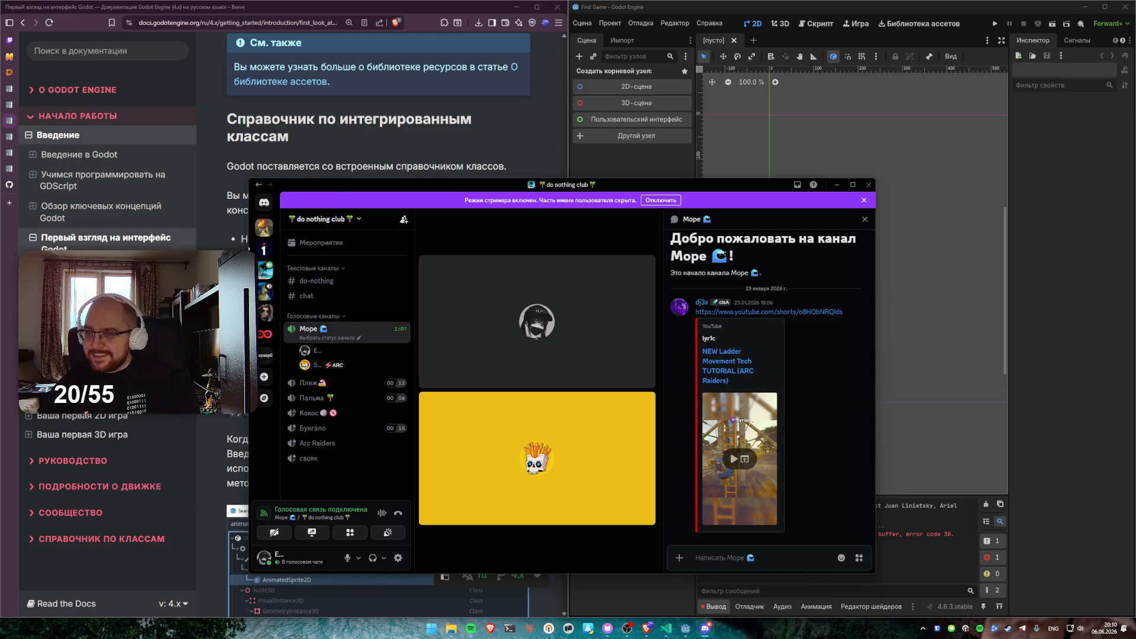
mouse_move(457, 291)
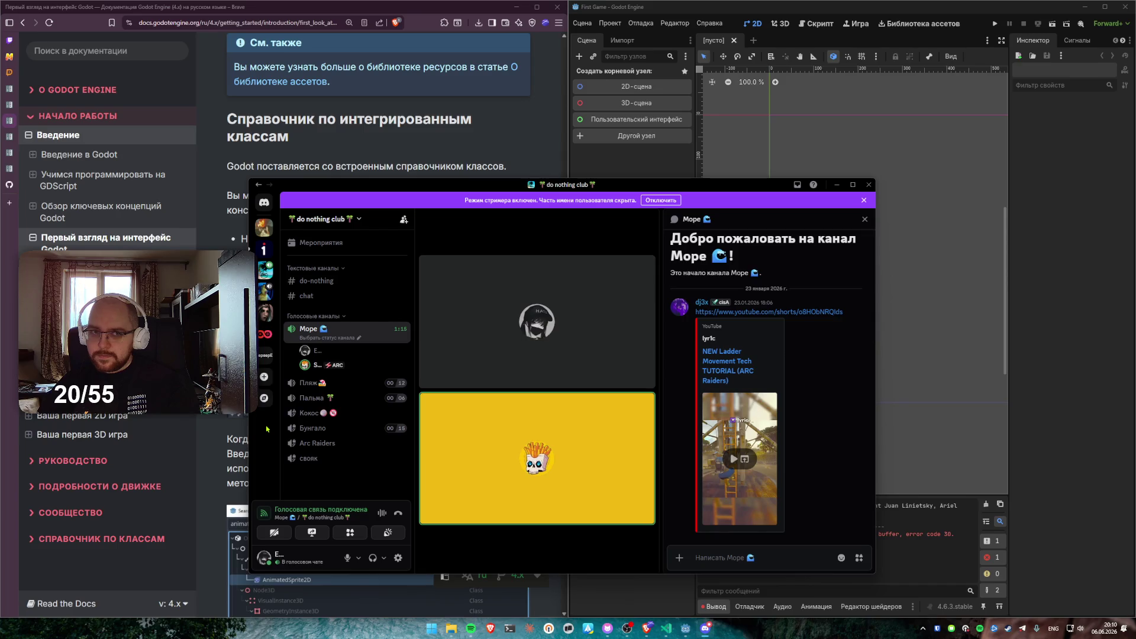
double_click(297, 185)
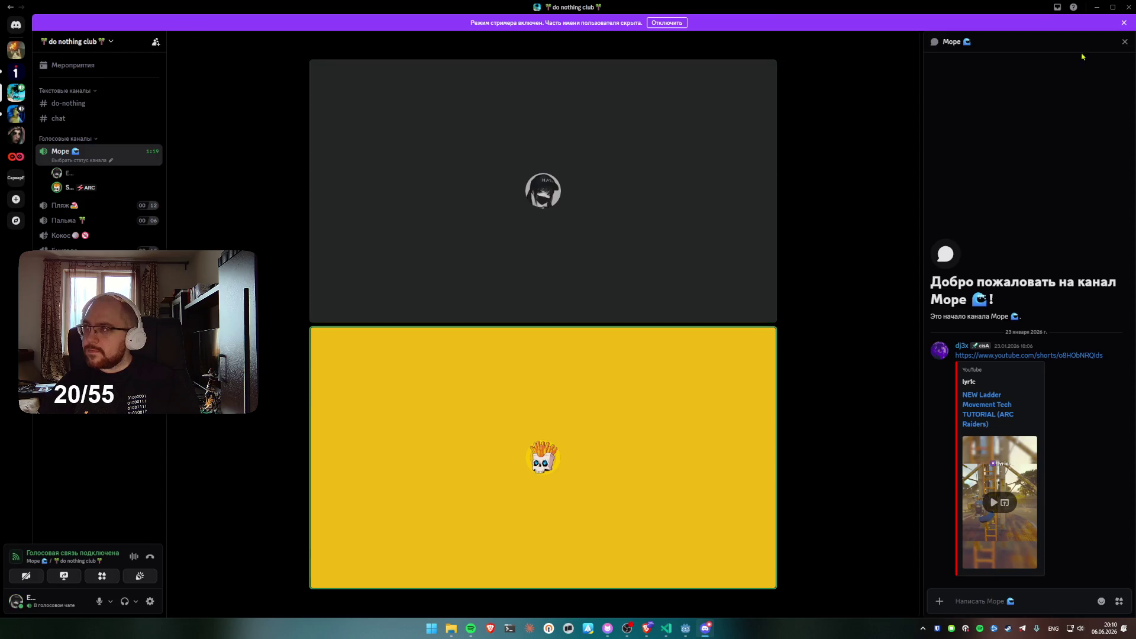
Close the chat side panel so the call shows only the participant tiles
left_click(1124, 42)
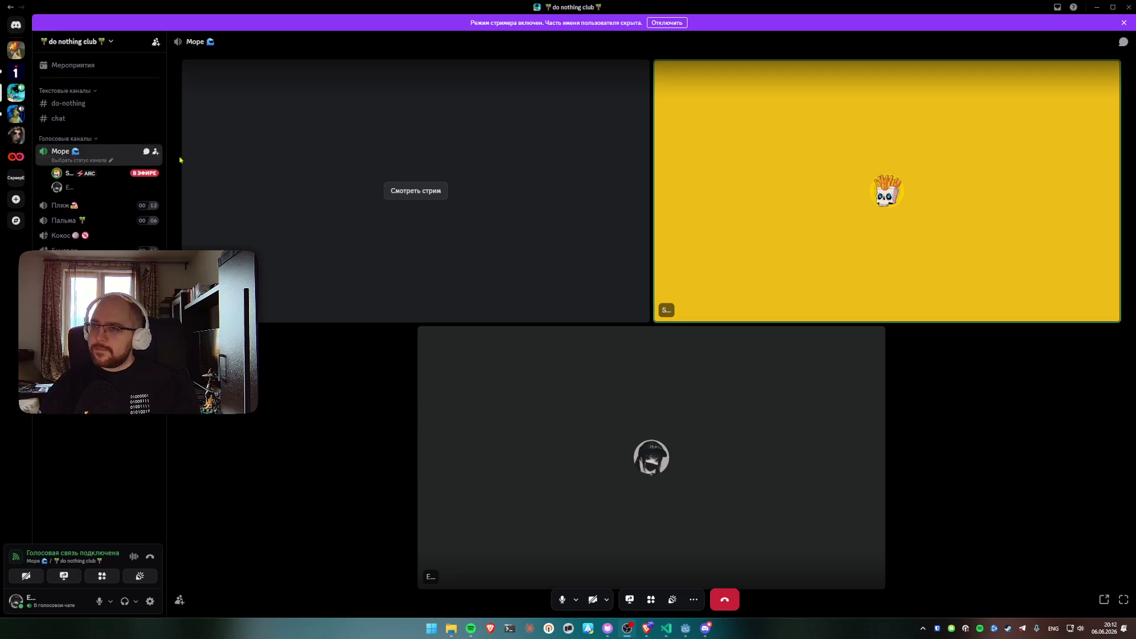
Watch the friend's stream of their Godot 3D project, dismissing the stream options menu
left_click(427, 190)
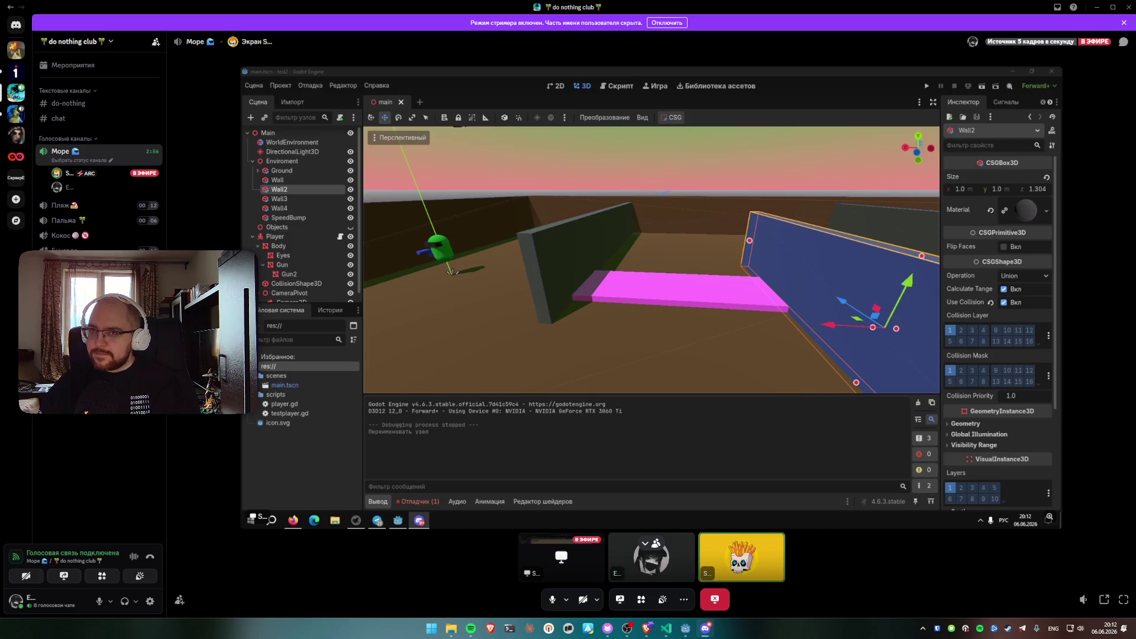
right_click(786, 227)
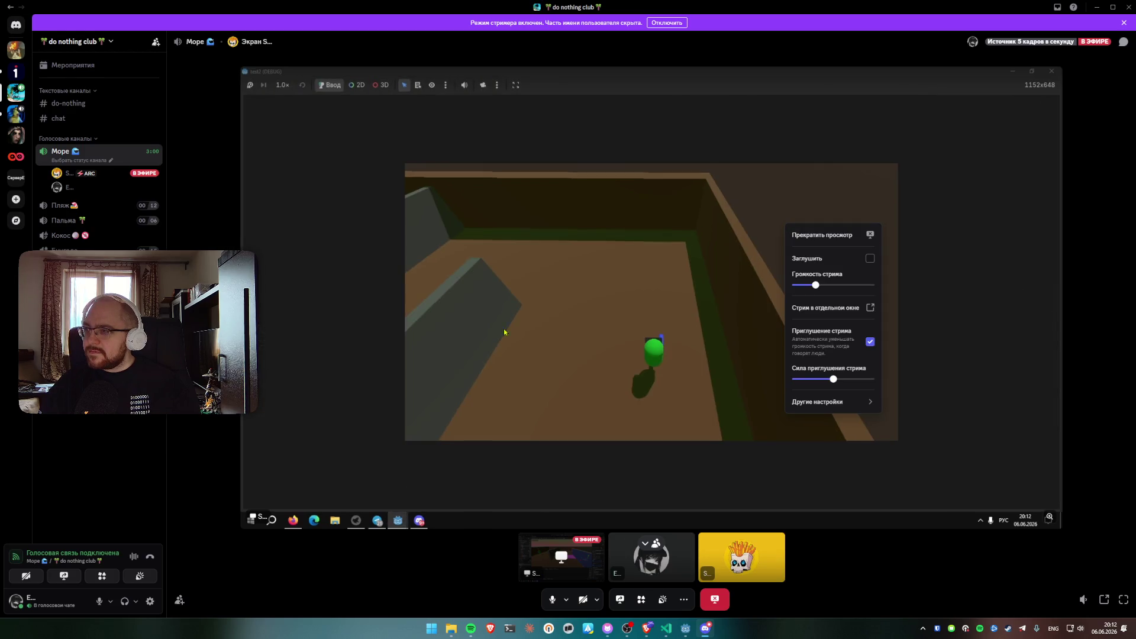
key("Escape")
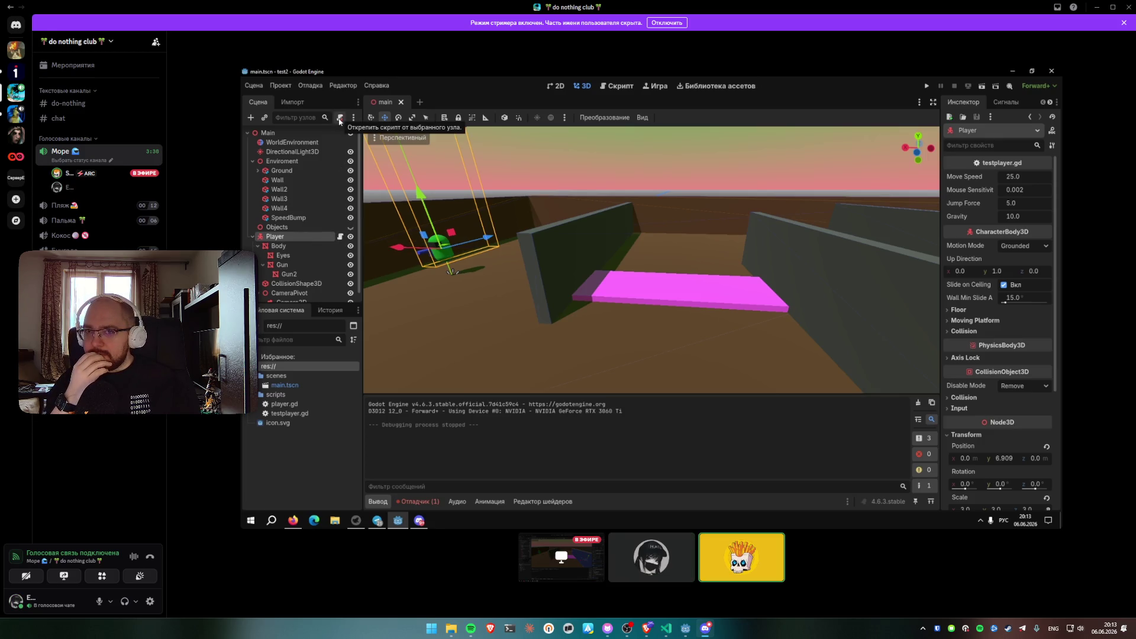
Scroll and drag within the Discord call view while watching the stream
left_click(340, 236)
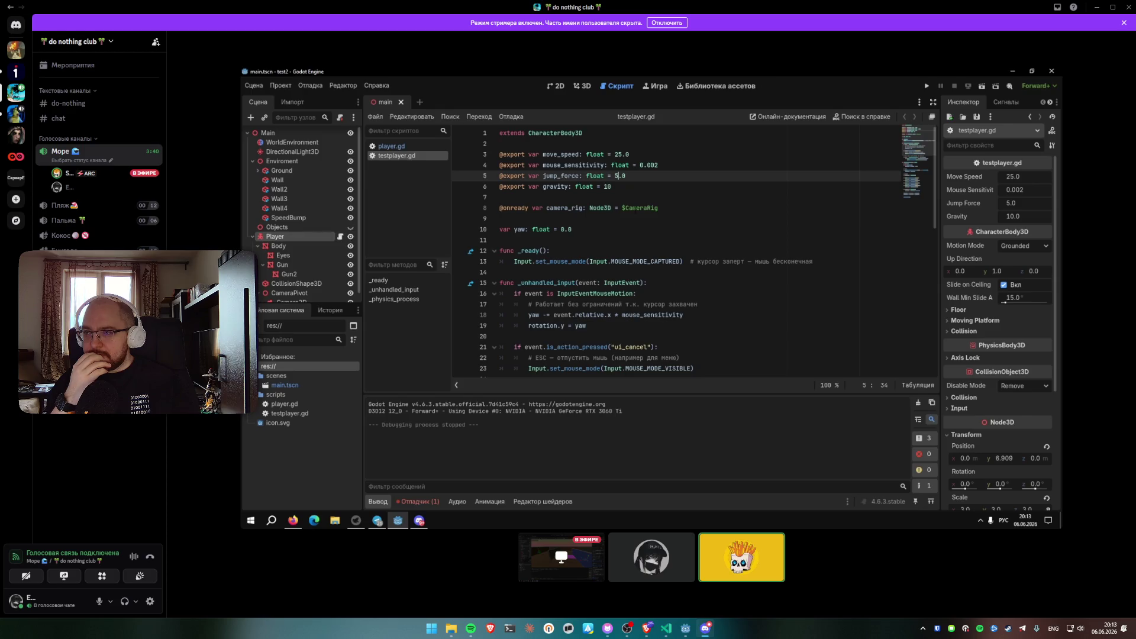
left_click_drag(937, 149, 934, 296)
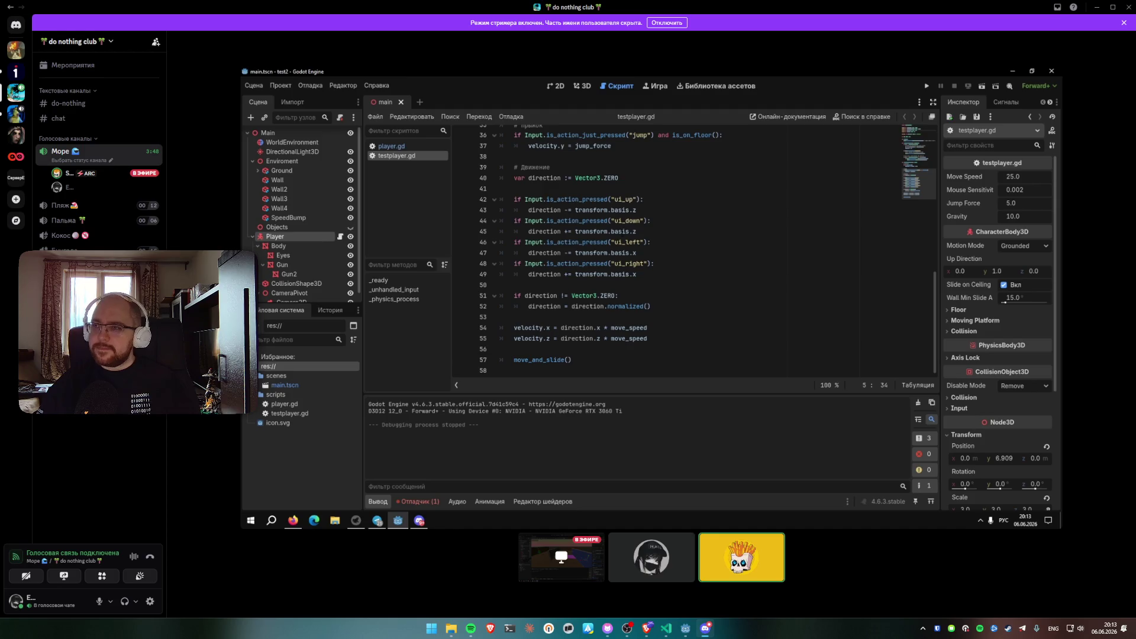
scroll(839, 234, "up", 3)
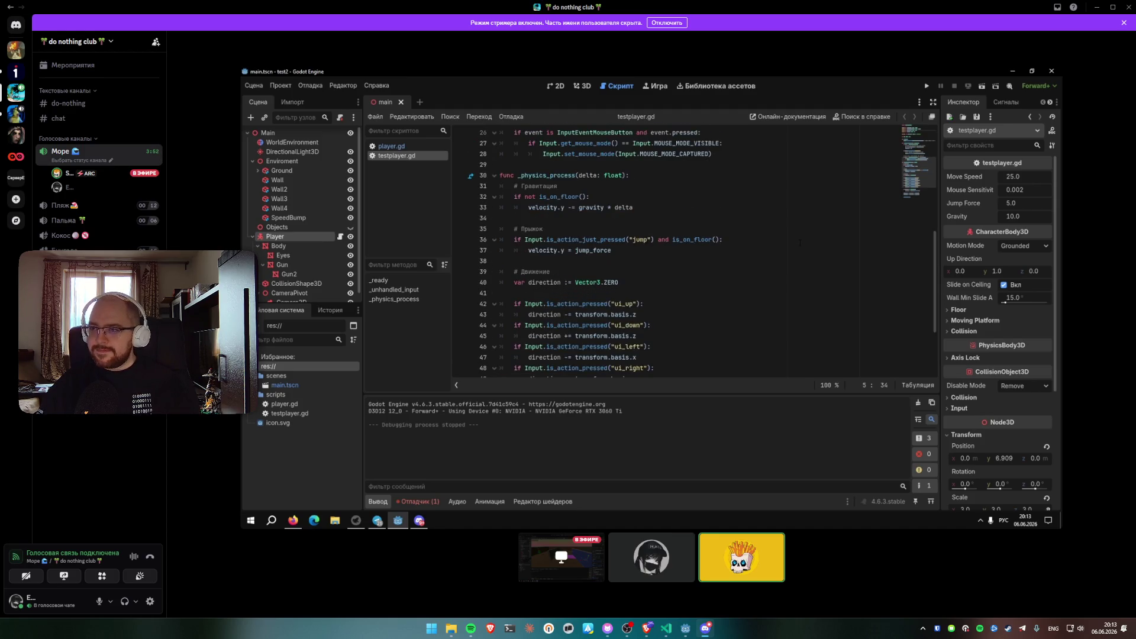
scroll(938, 296, "down", 2)
left_click_drag(940, 297, 939, 149)
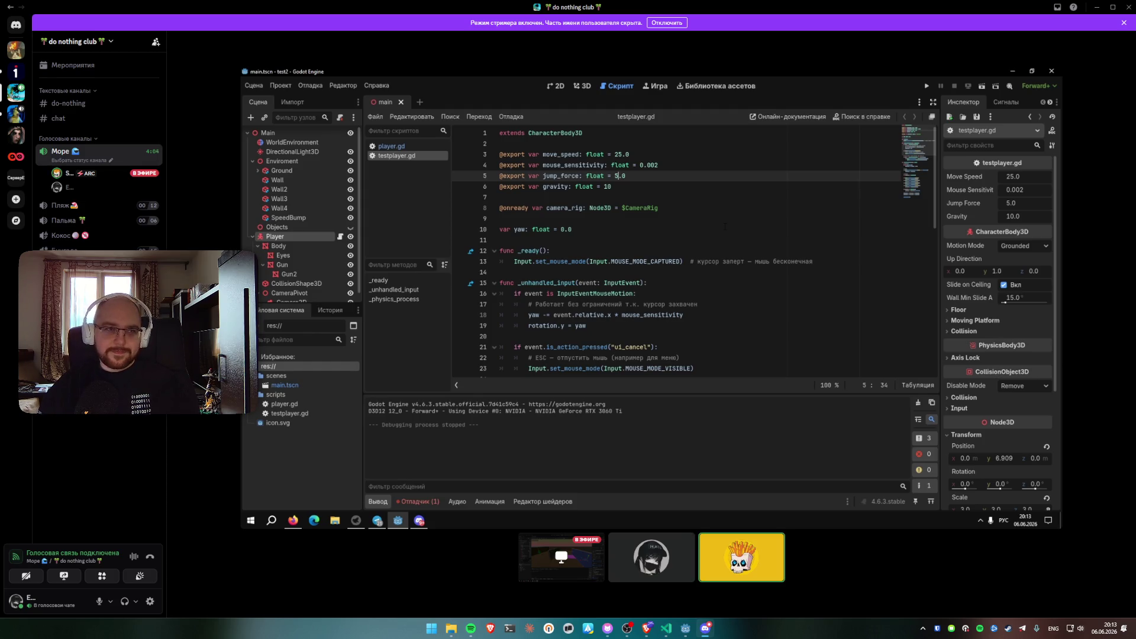
Mute the microphone in the call, then unmute it again
mouse_move(651, 569)
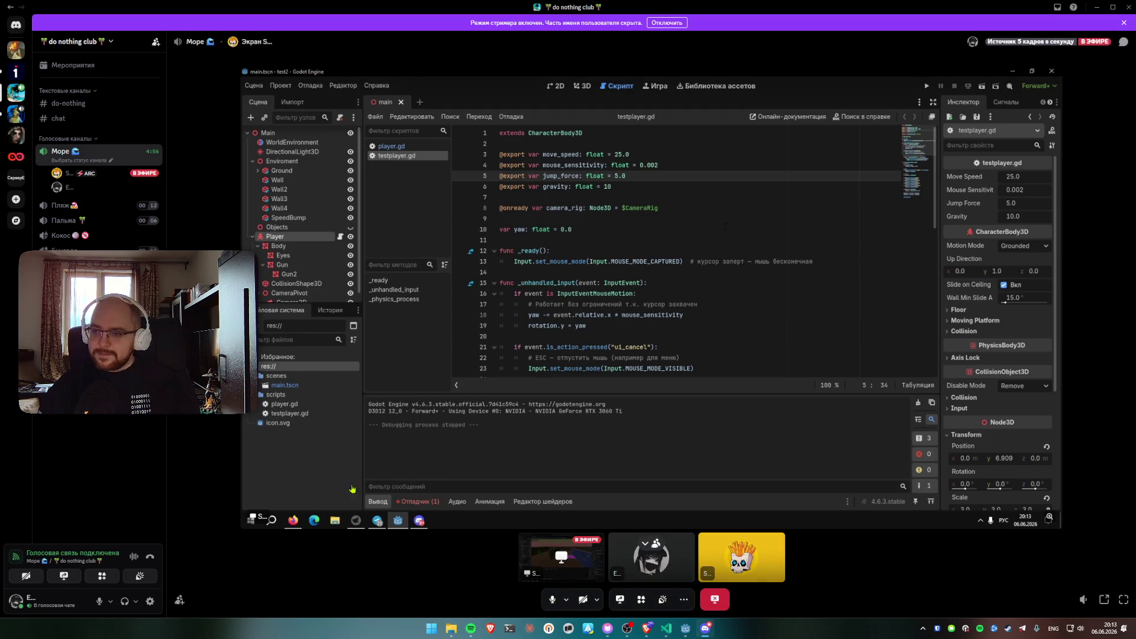
left_click(552, 602)
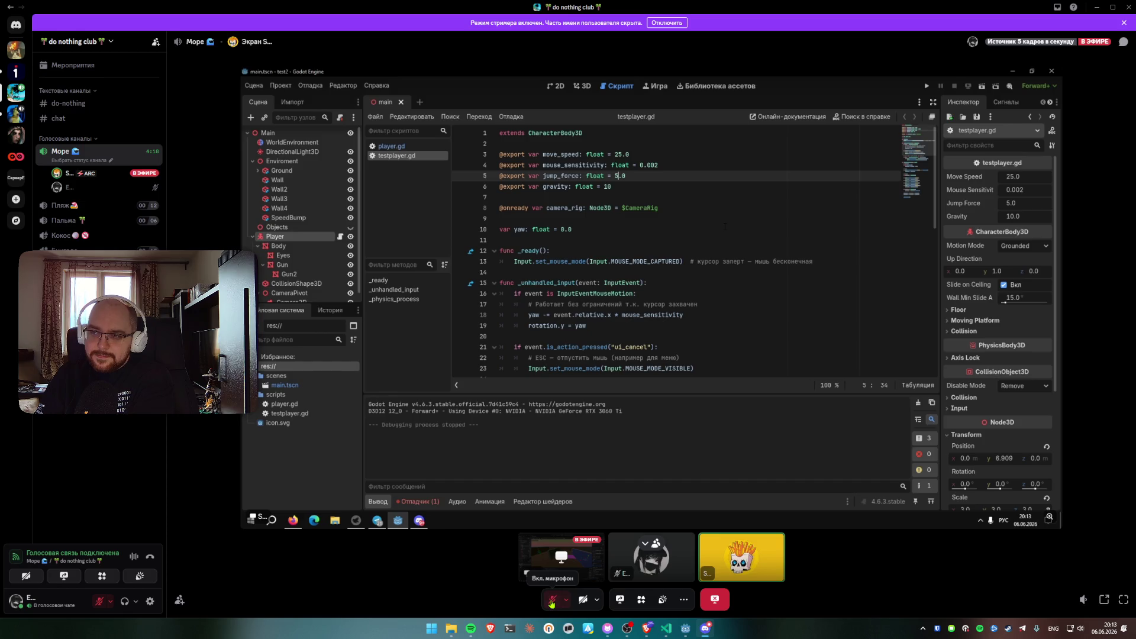
left_click(552, 602)
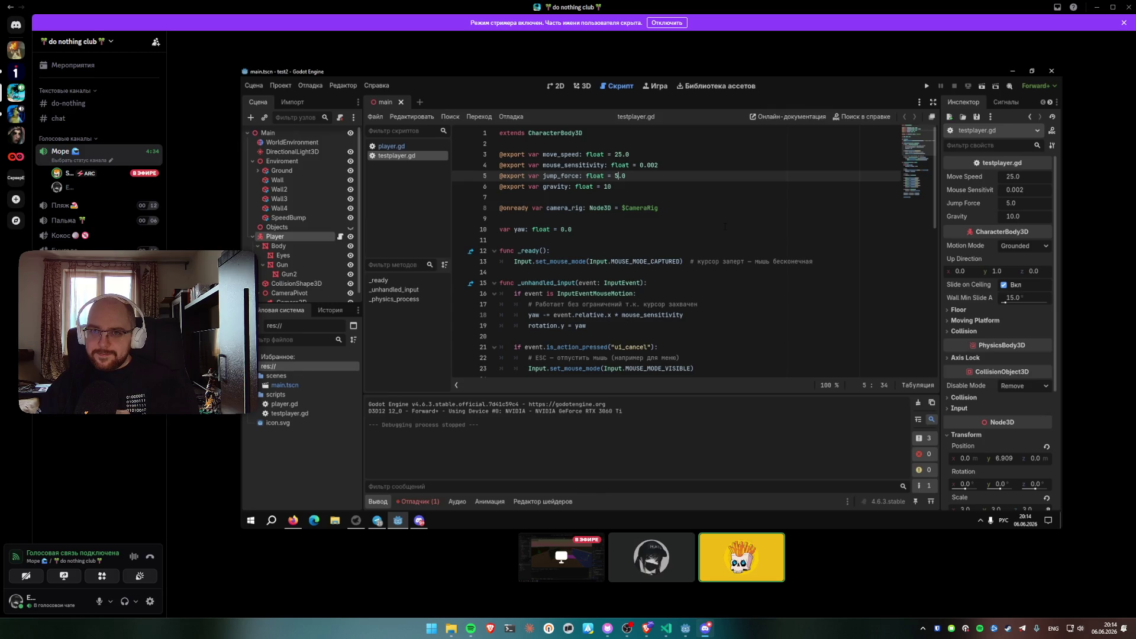
left_click(926, 87)
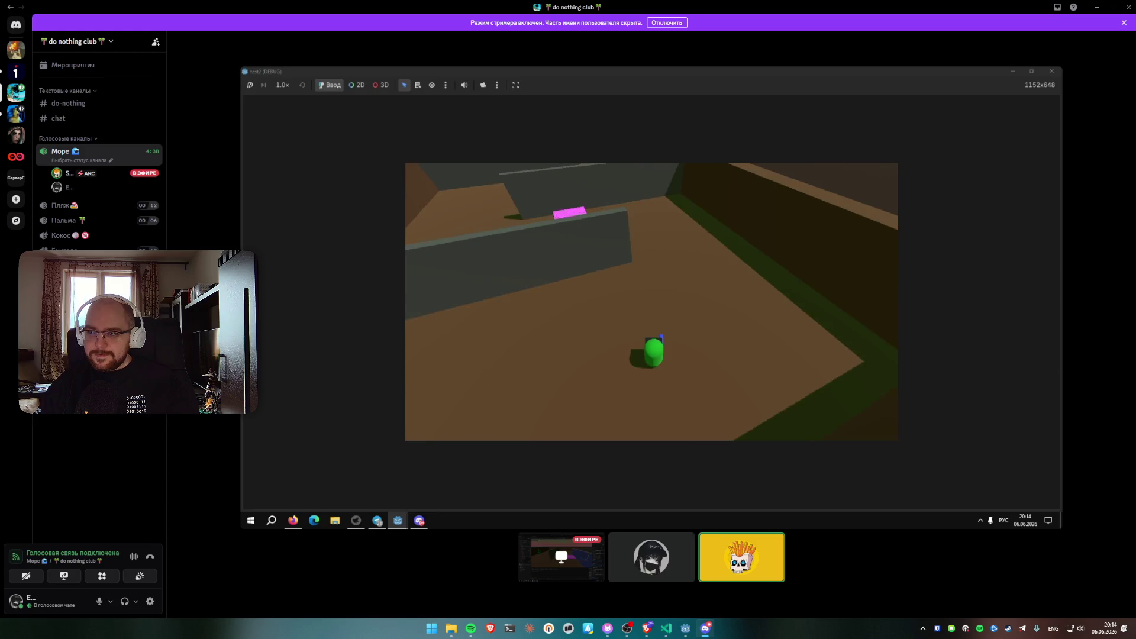
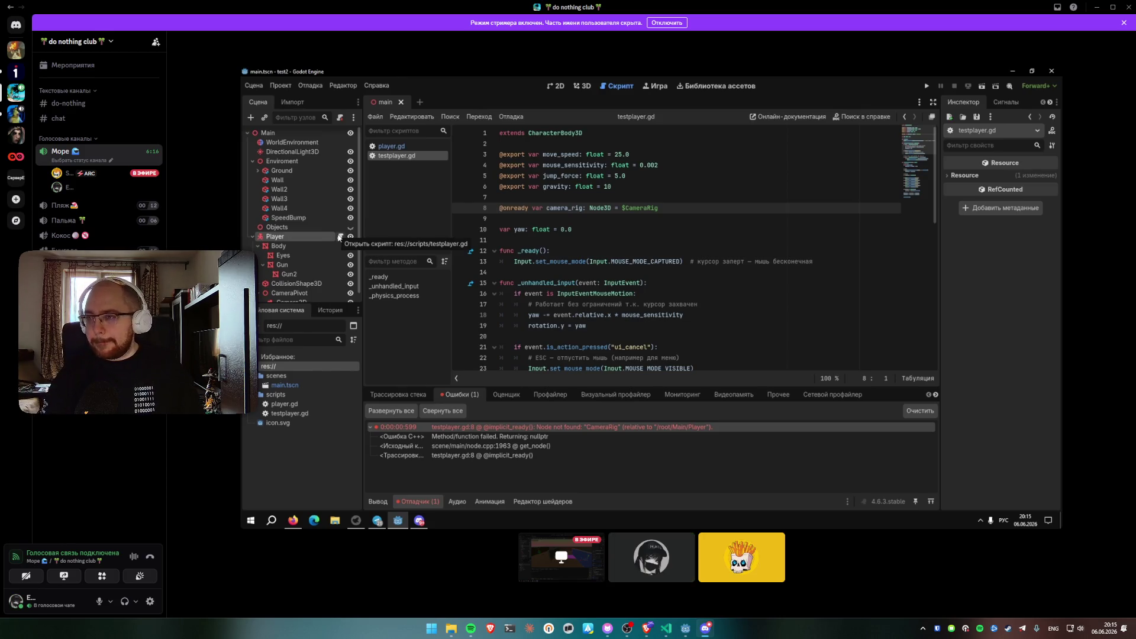
Restore the full-screen Discord call window to a smaller floating window over the Godot docs and editor
mouse_move(362, 208)
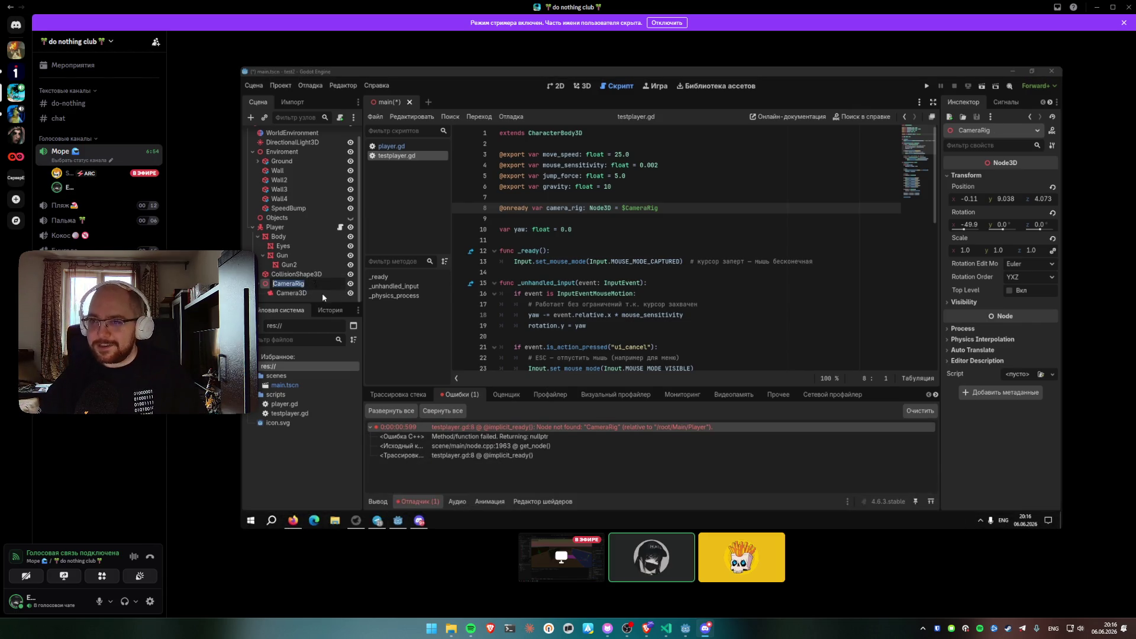
mouse_move(463, 205)
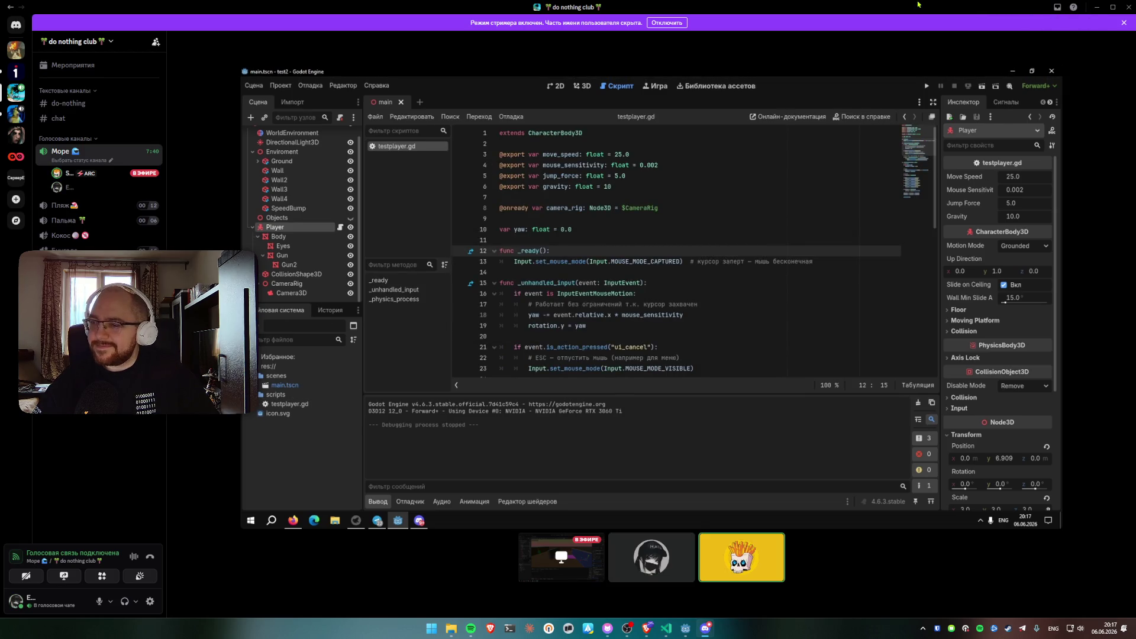
mouse_move(906, 9)
left_mouse_down()
mouse_move(876, 110)
mouse_move(698, 174)
mouse_move(560, 203)
left_mouse_up()
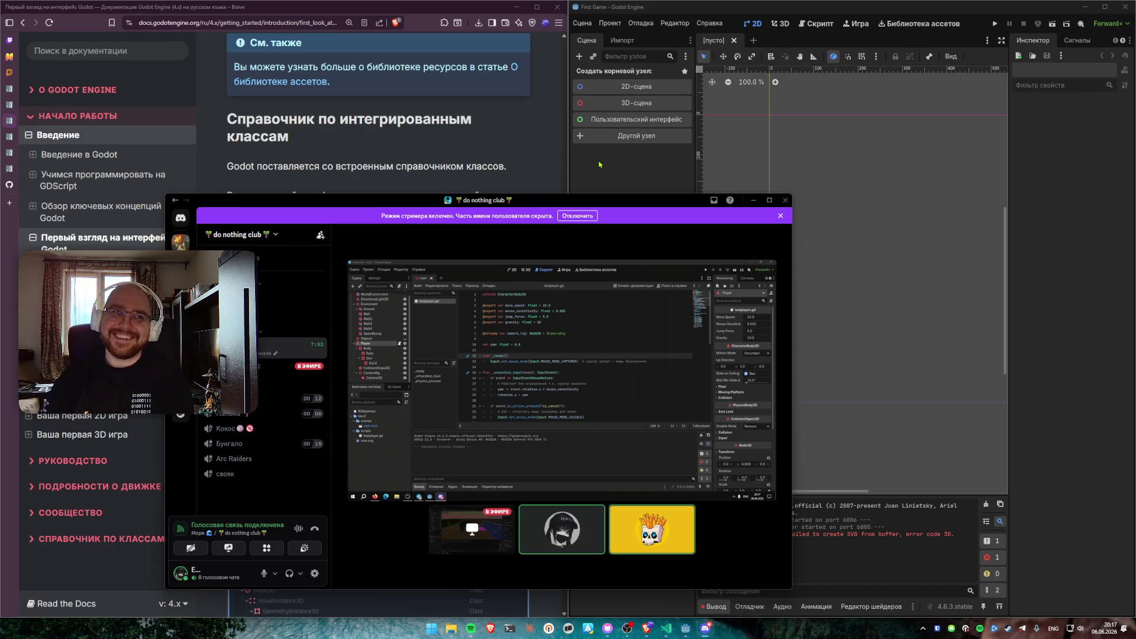
Reposition and minimize the Discord window, then bring the Godot editor to the front
left_click_drag(568, 200, 540, 180)
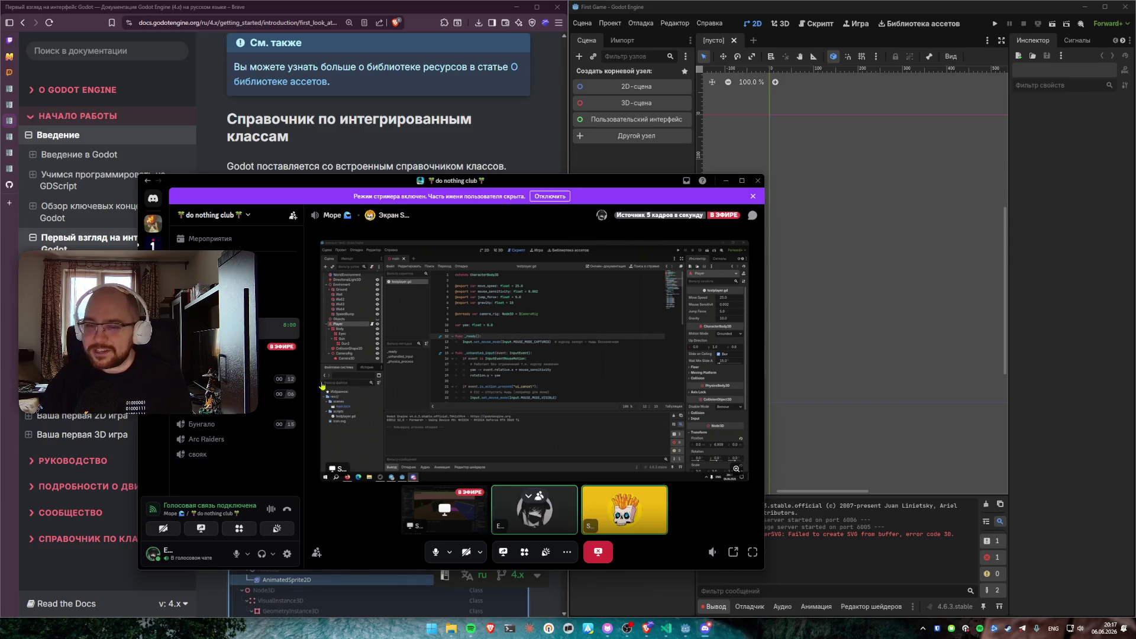
left_click_drag(651, 181, 701, 190)
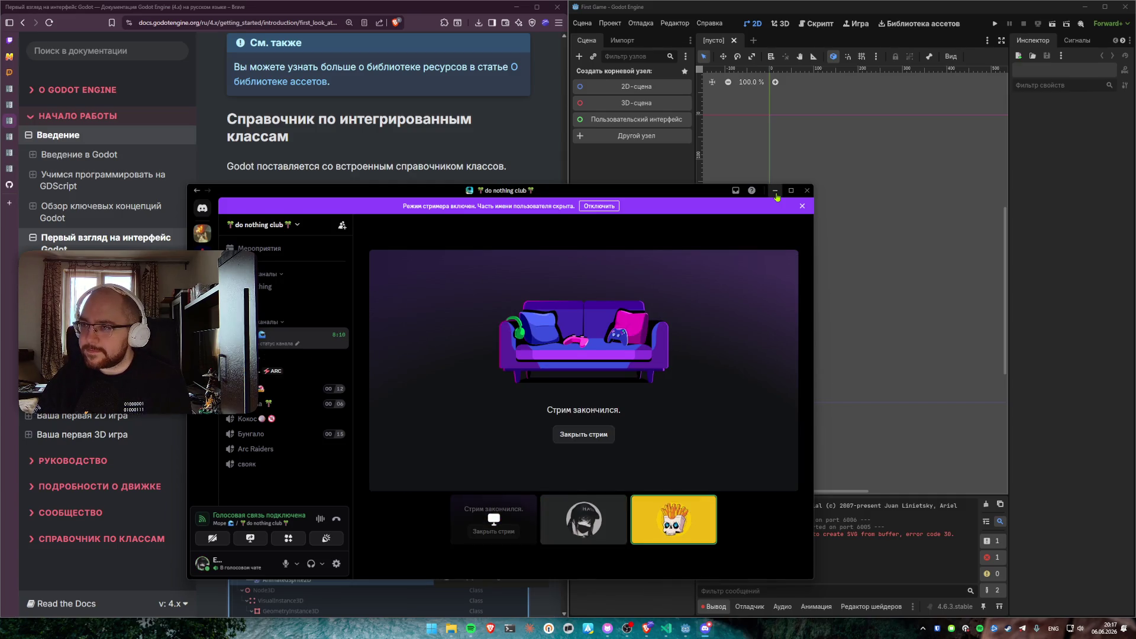
left_click(777, 196)
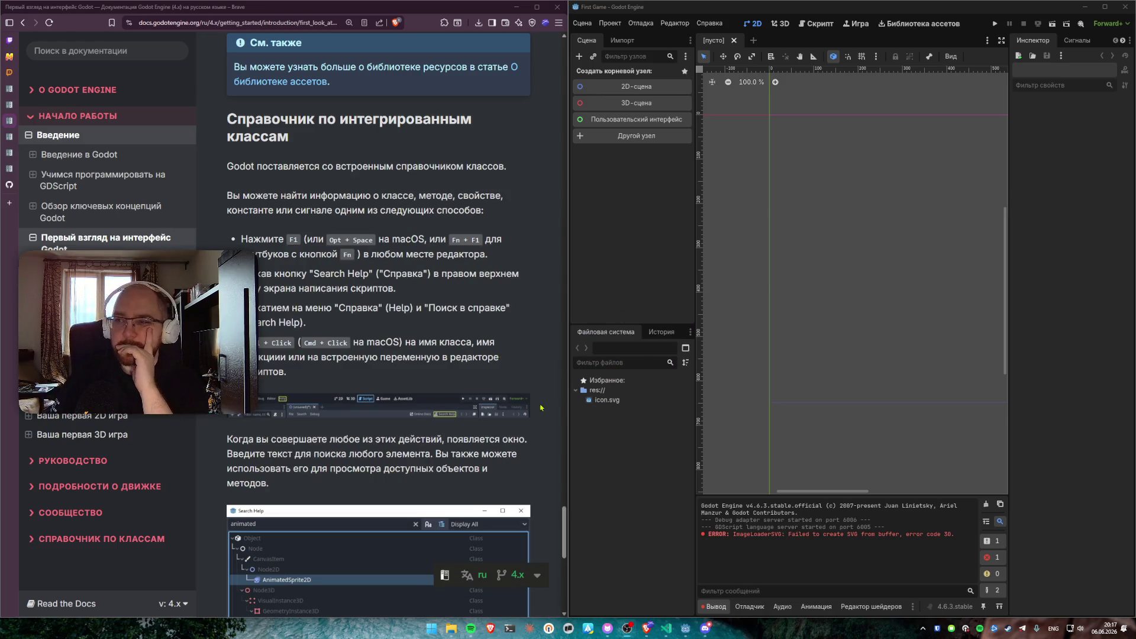
left_click(609, 485)
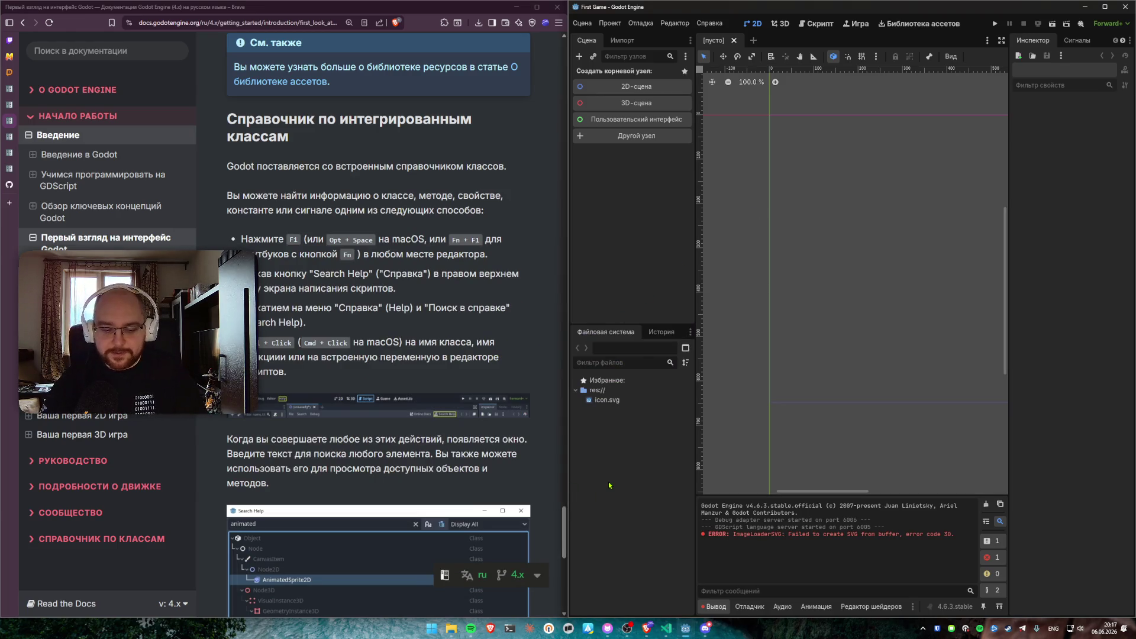
key("F1")
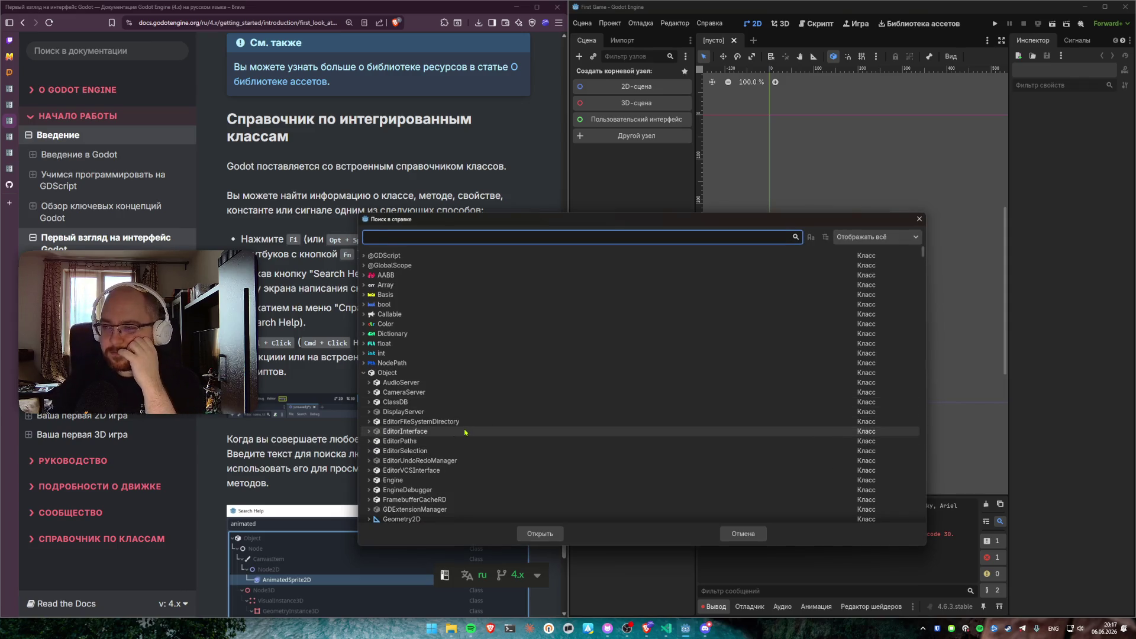
scroll(461, 444, "down", 5)
scroll(458, 453, "up", 2)
scroll(592, 385, "down", 15)
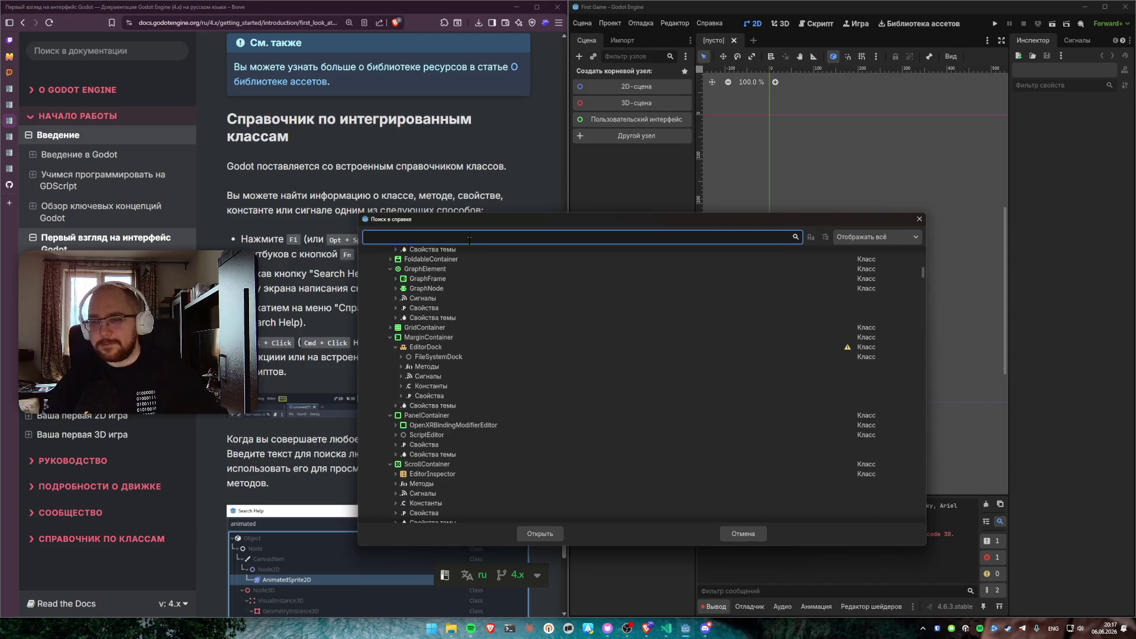
type("charac")
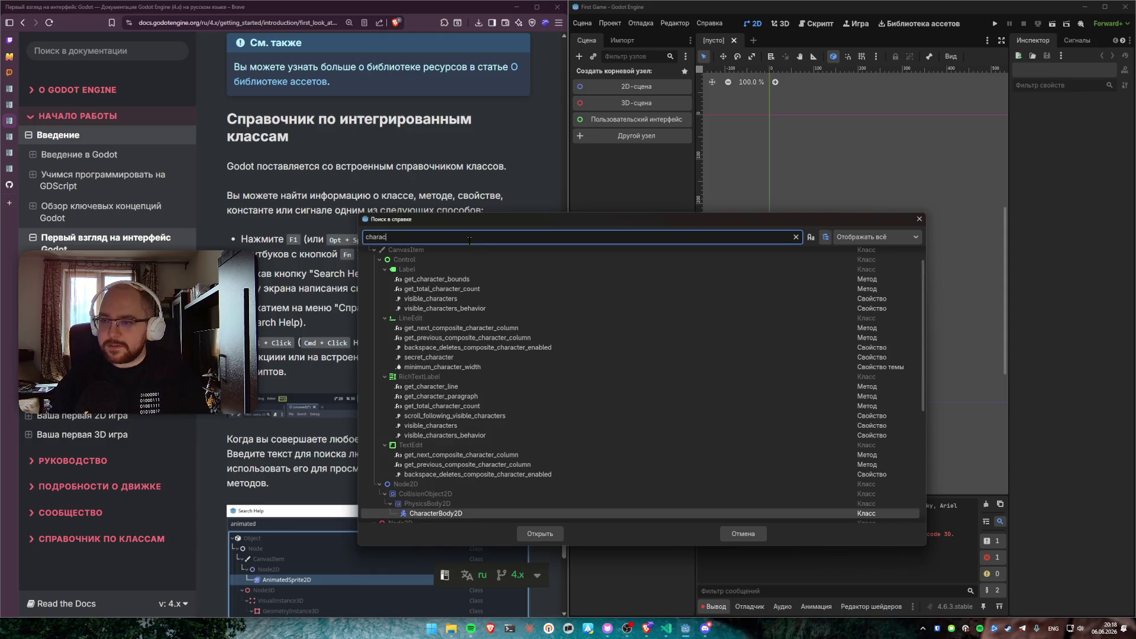
scroll(533, 401, "down", 3)
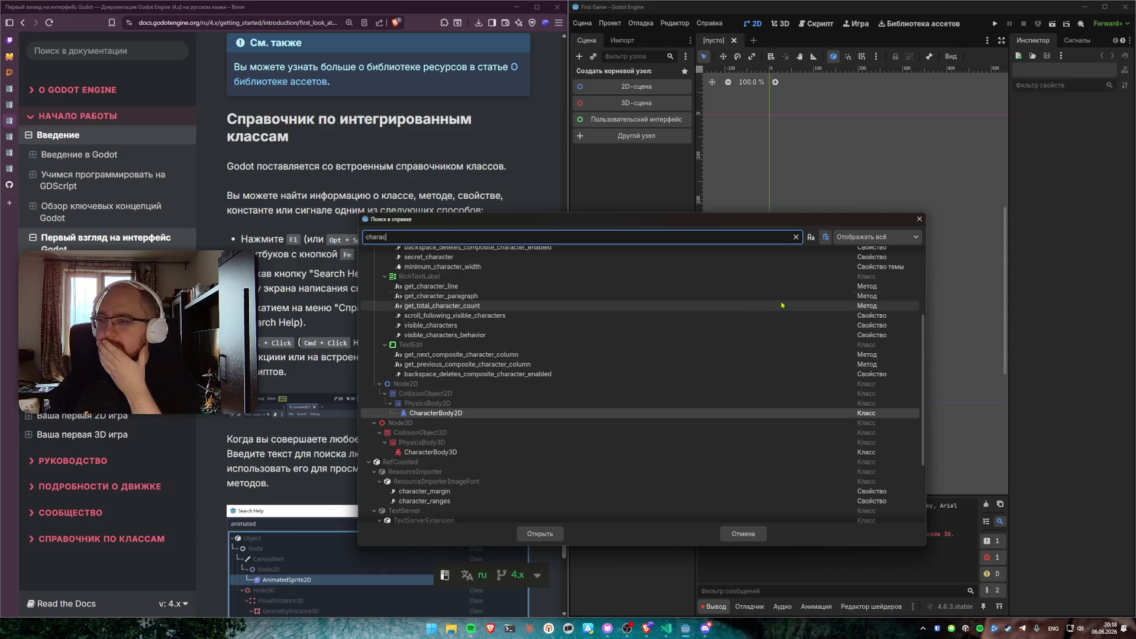
left_click(919, 219)
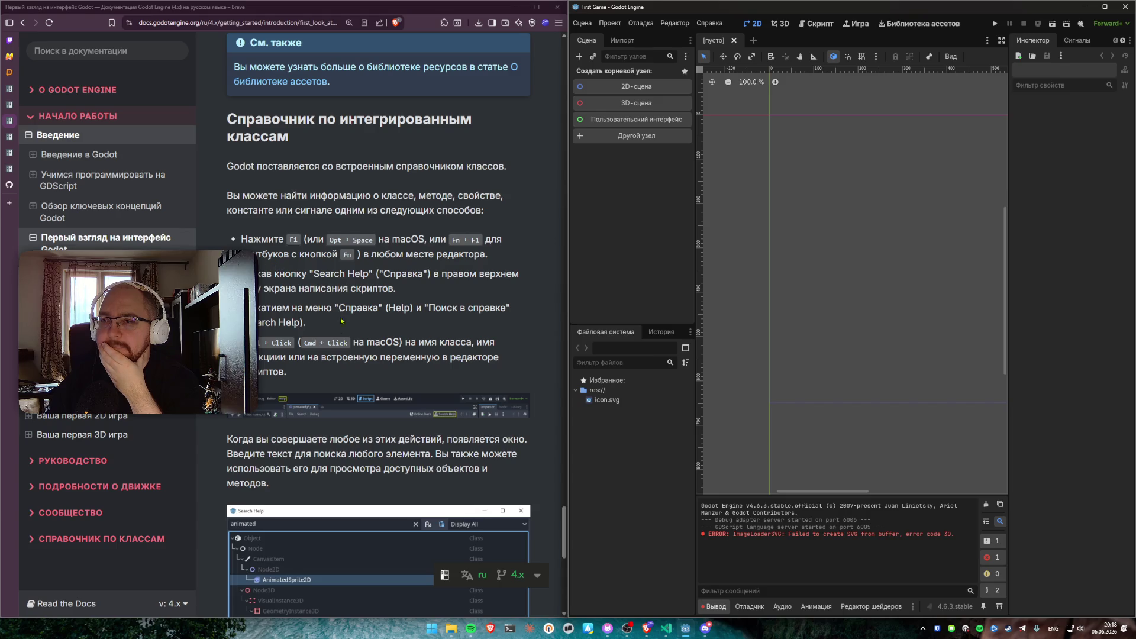
scroll(341, 321, "down", 5)
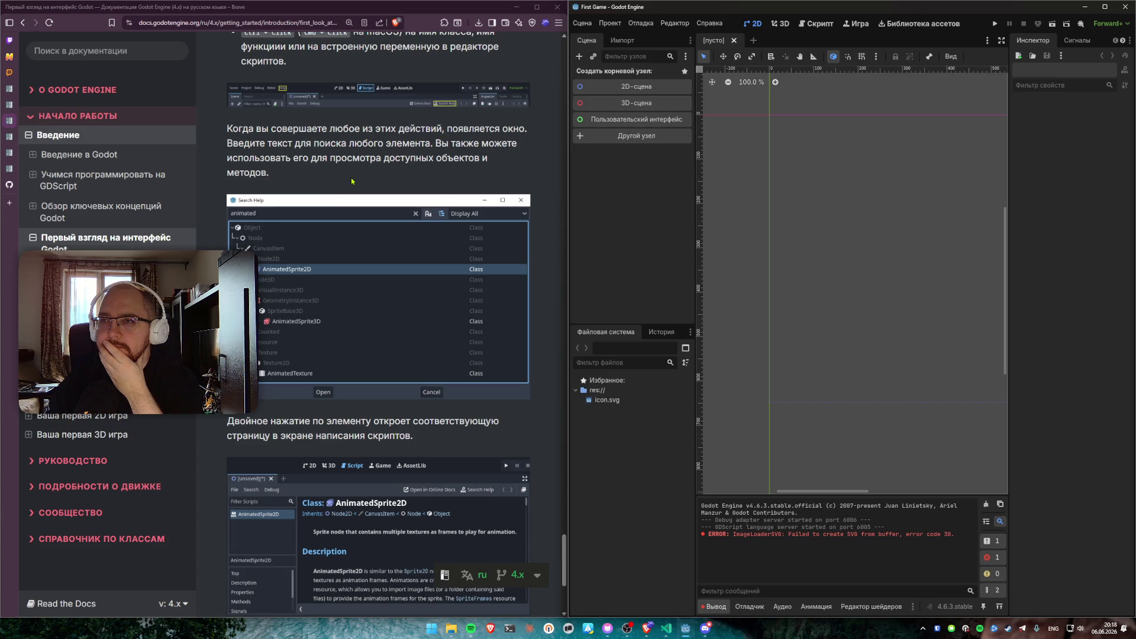
scroll(335, 181, "down", 4)
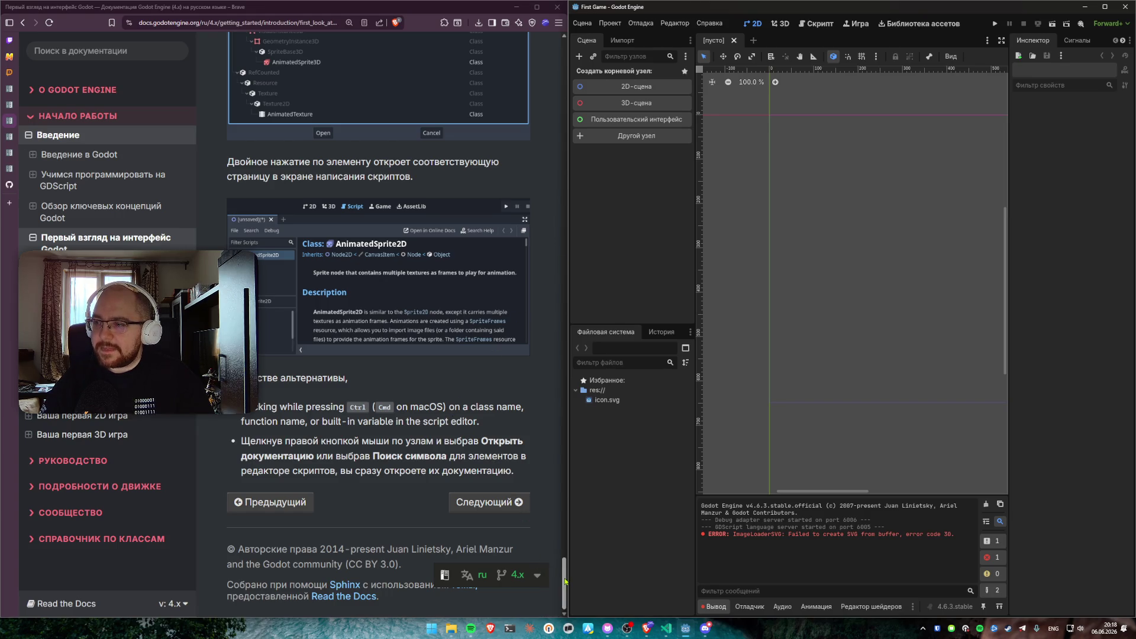
scroll(566, 557, "up", 5)
scroll(566, 558, "up", 2)
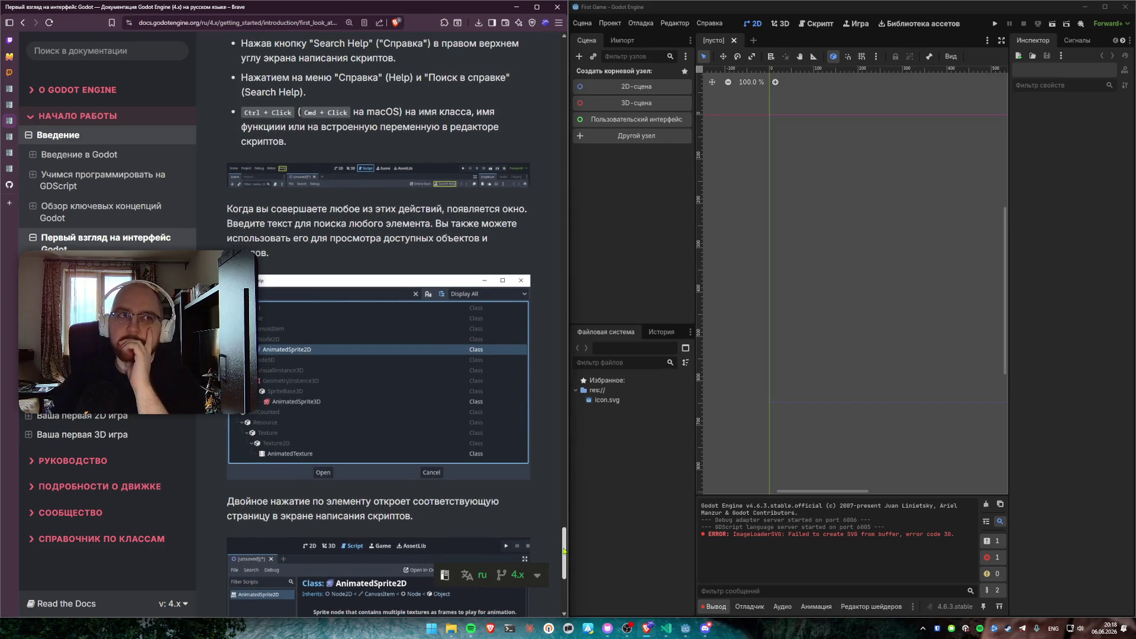
left_click_drag(563, 552, 566, 520)
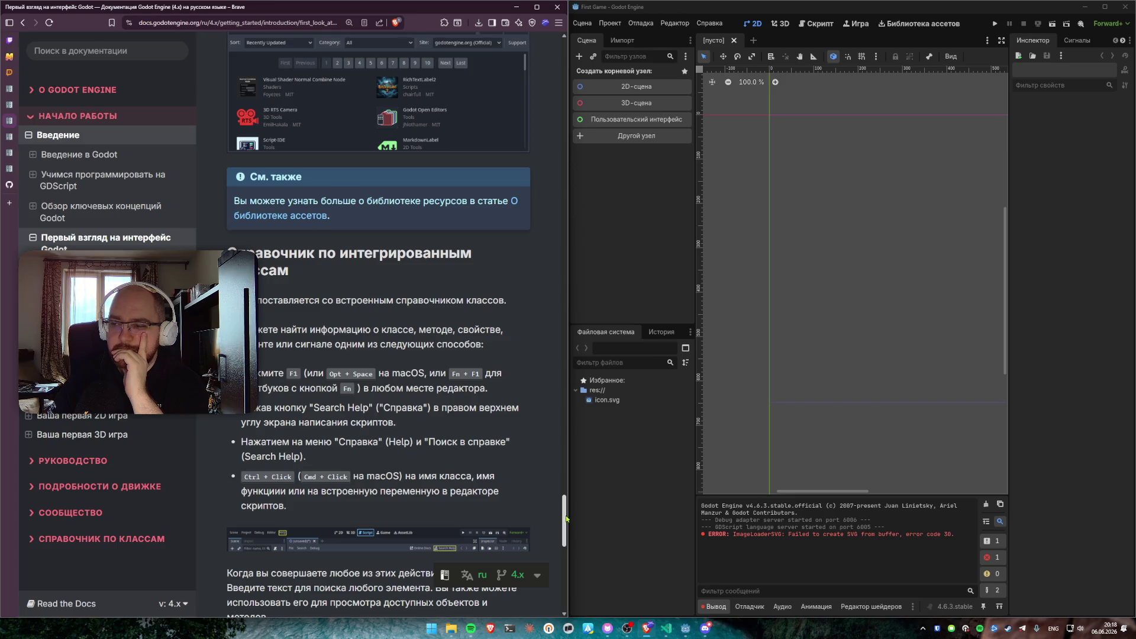
left_click_drag(566, 519, 579, 594)
left_click(640, 561)
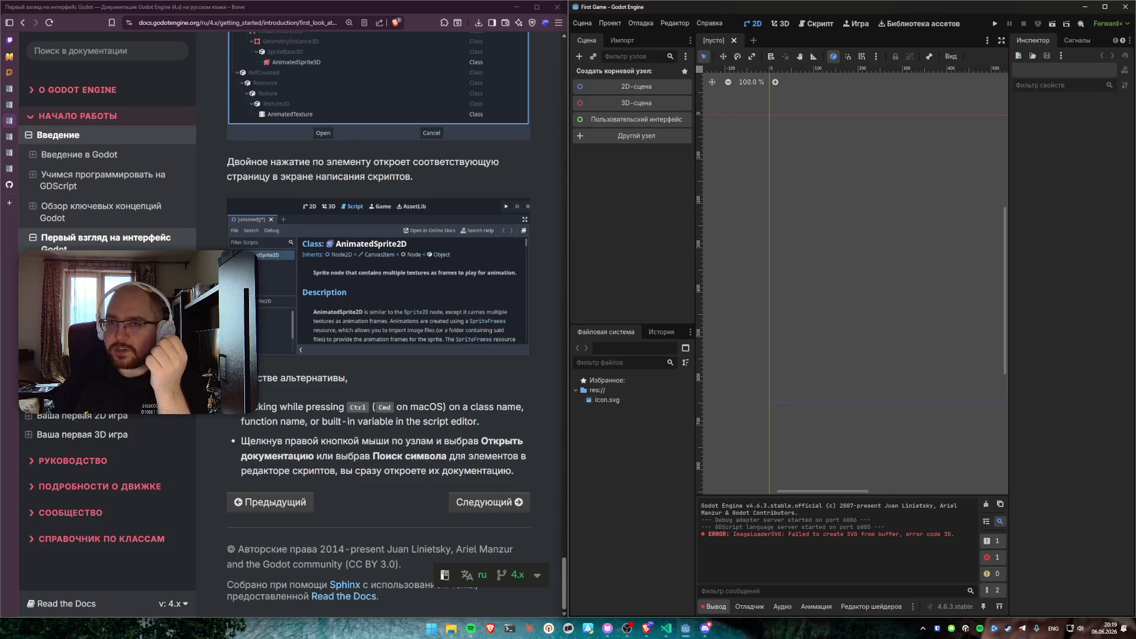
left_click_drag(565, 578, 549, 82)
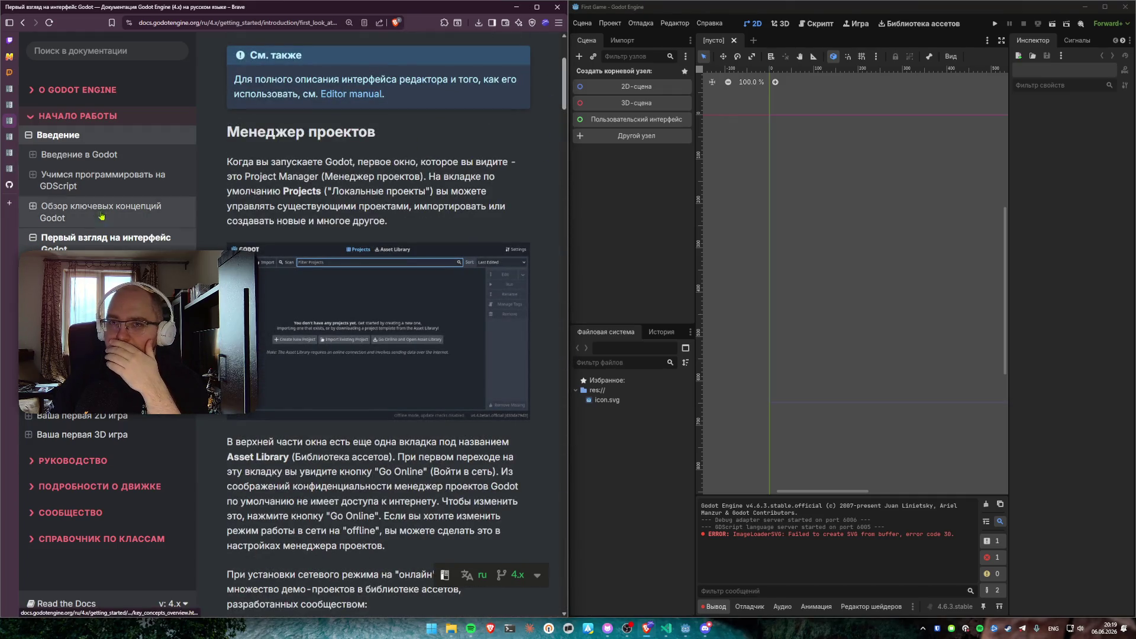
Read the Godot key concepts overview, highlighting the sentences on smallest building blocks and scenes
left_click(107, 212)
scroll(427, 159, "down", 5)
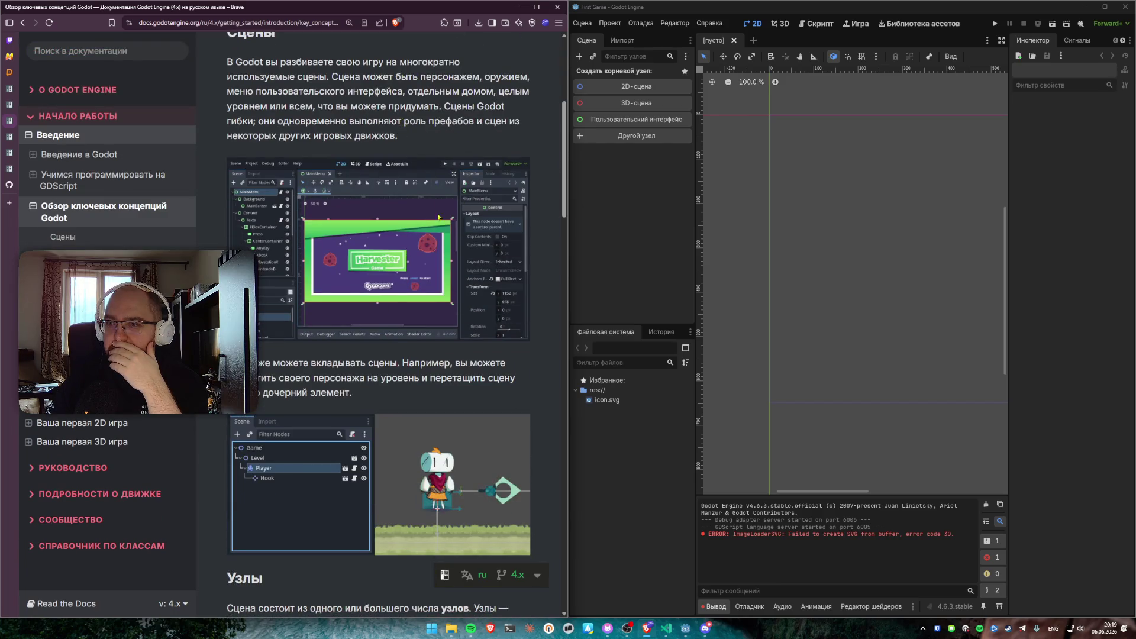
scroll(444, 457, "down", 15)
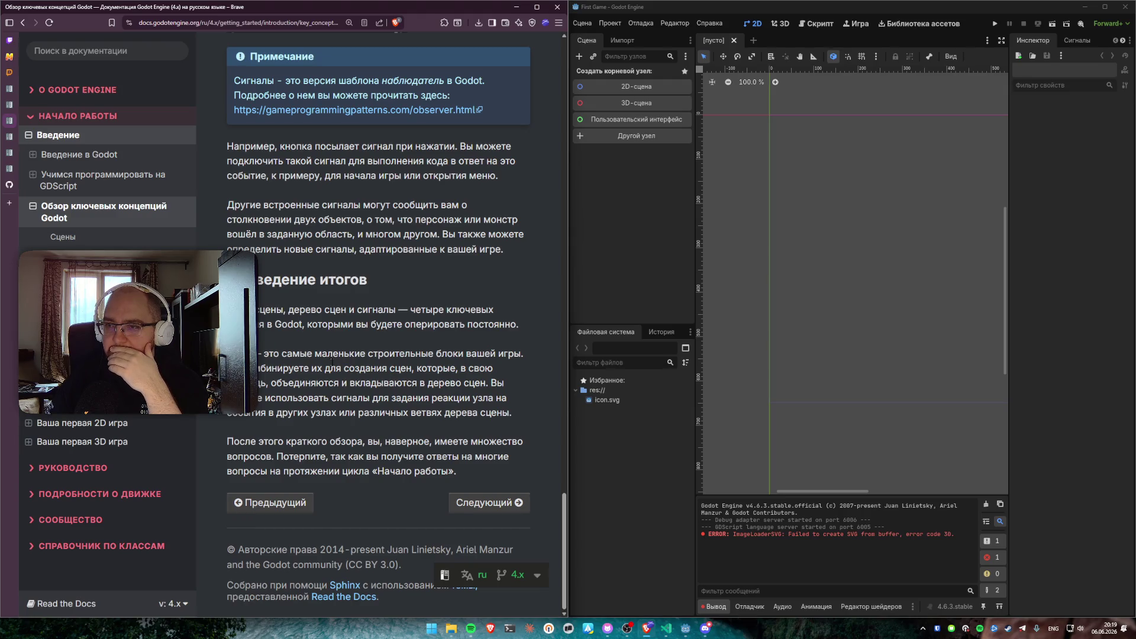
left_click_drag(267, 354, 521, 353)
left_click(530, 352)
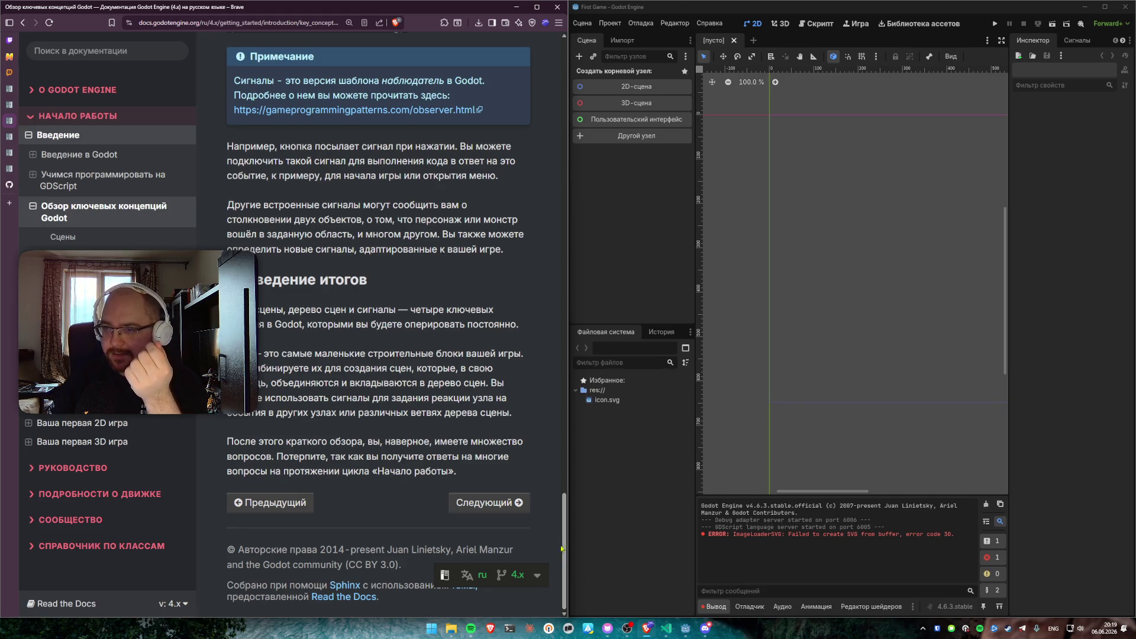
left_click_drag(562, 549, 548, 86)
scroll(332, 414, "down", 3)
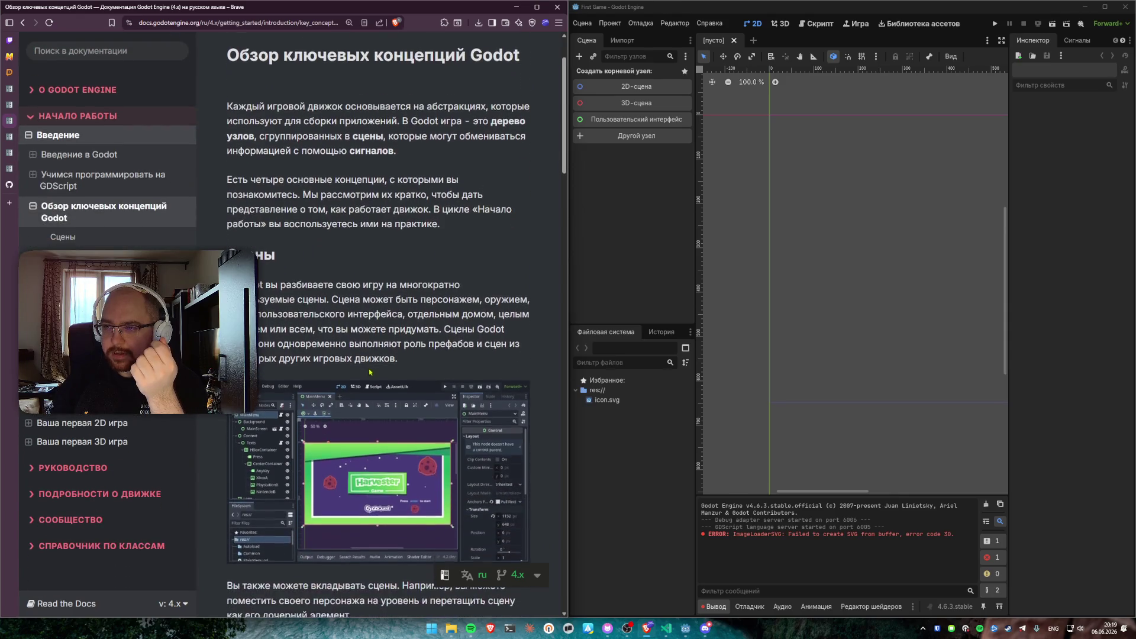
mouse_move(332, 299)
left_mouse_down()
mouse_move(420, 299)
mouse_move(405, 315)
left_mouse_up()
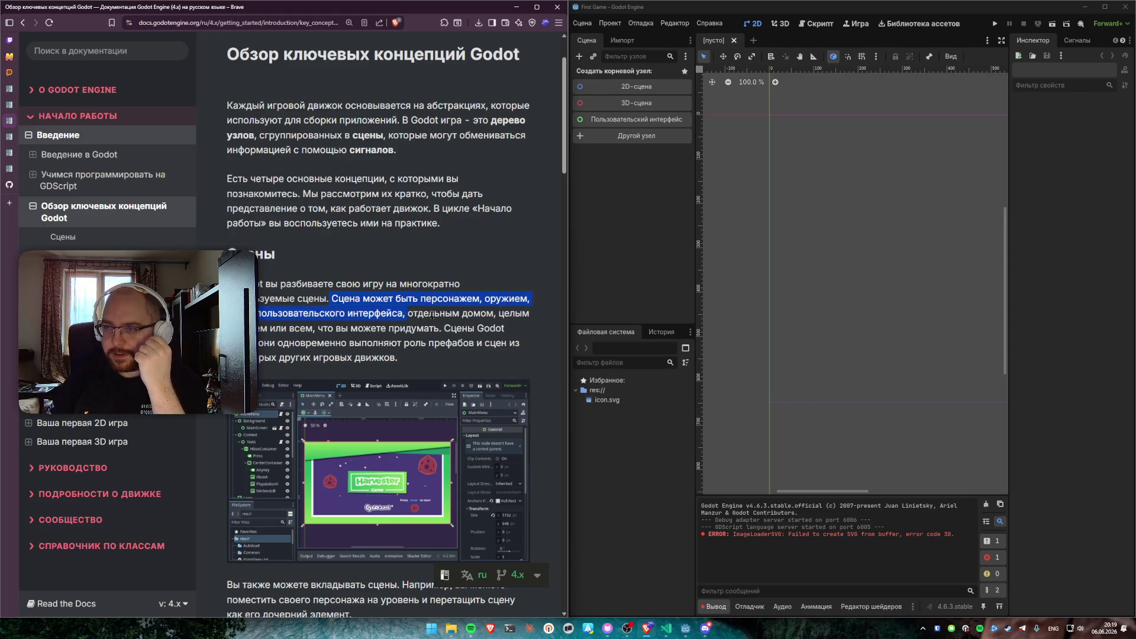
left_click(409, 324)
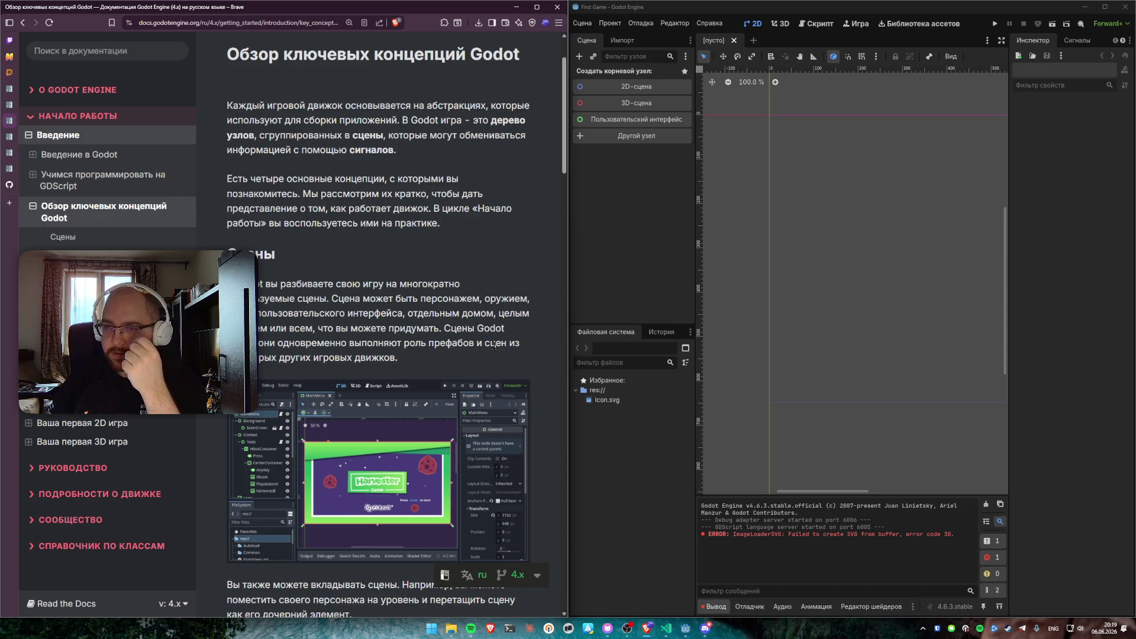
scroll(485, 348, "down", 2)
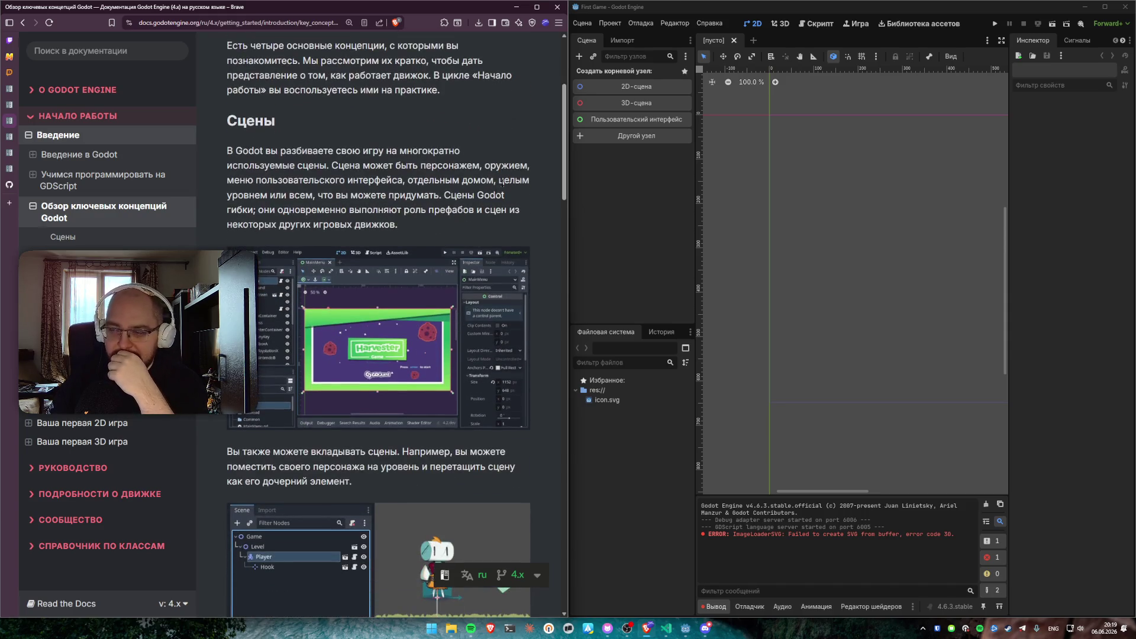
left_click_drag(563, 151, 562, 560)
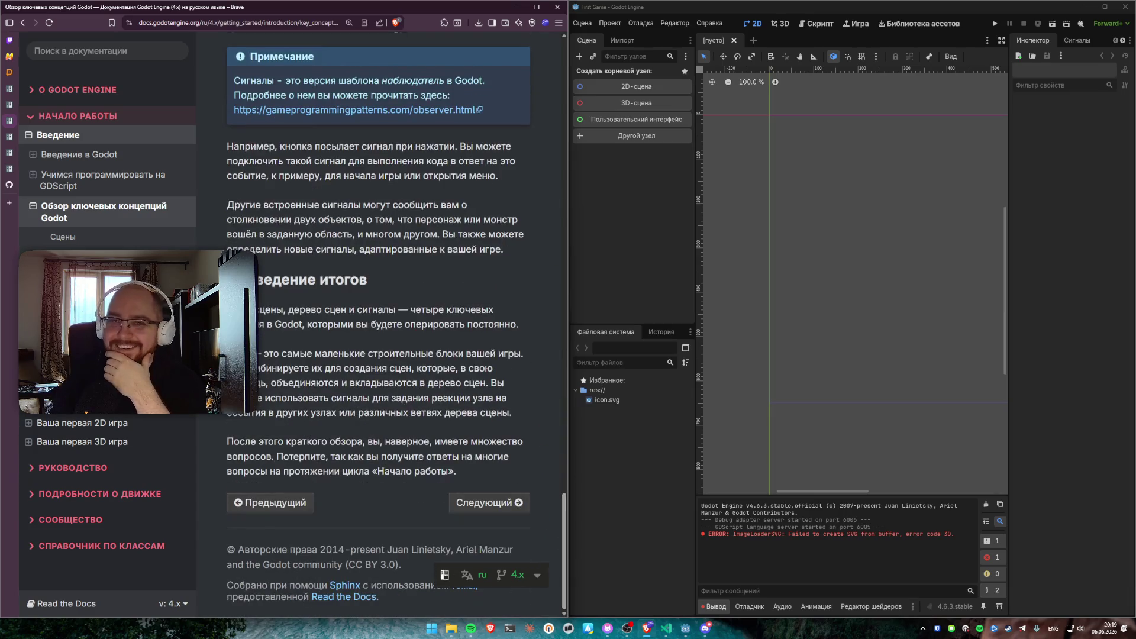
Go to the first look at the Godot interface page, then switch Godot to the script workspace
left_click(489, 502)
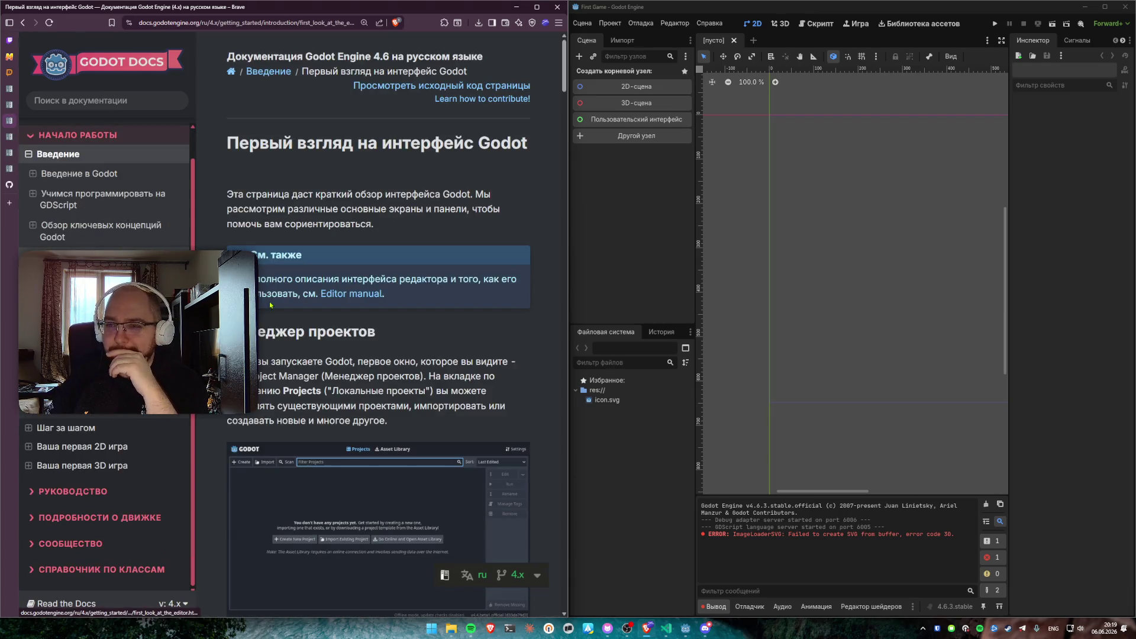
scroll(270, 305, "down", 5)
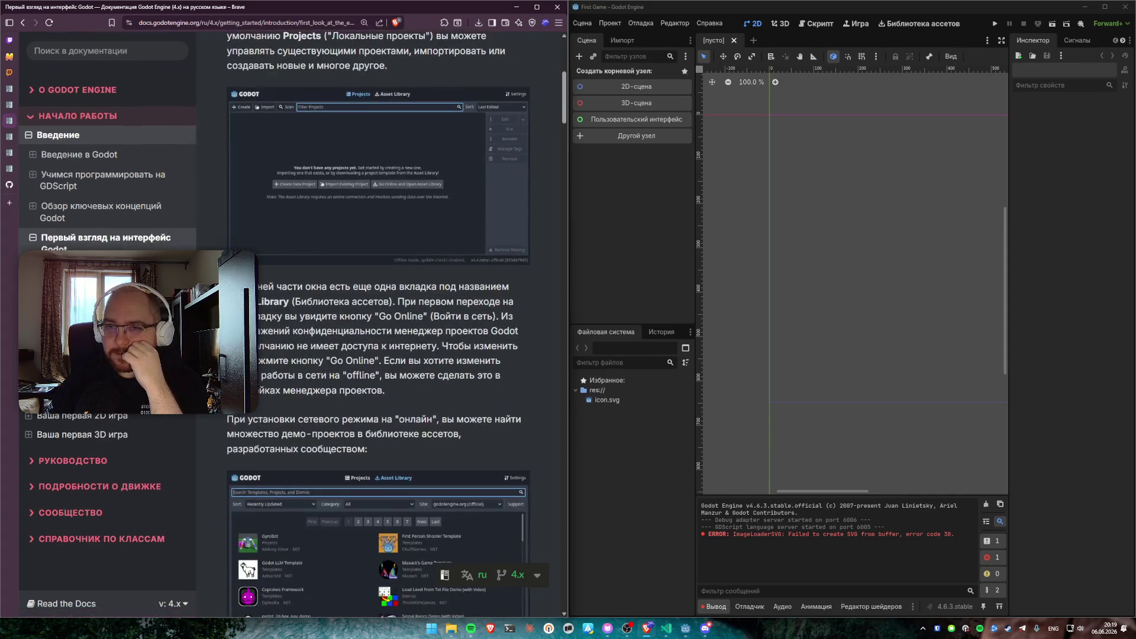
scroll(542, 566, "down", 20)
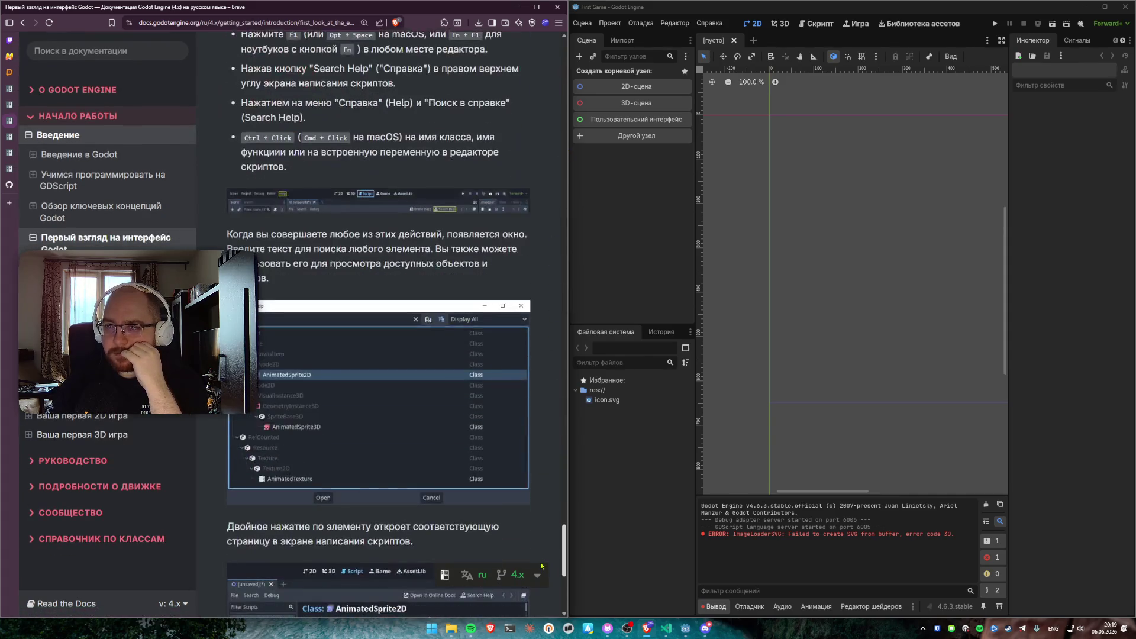
scroll(542, 550, "up", 5)
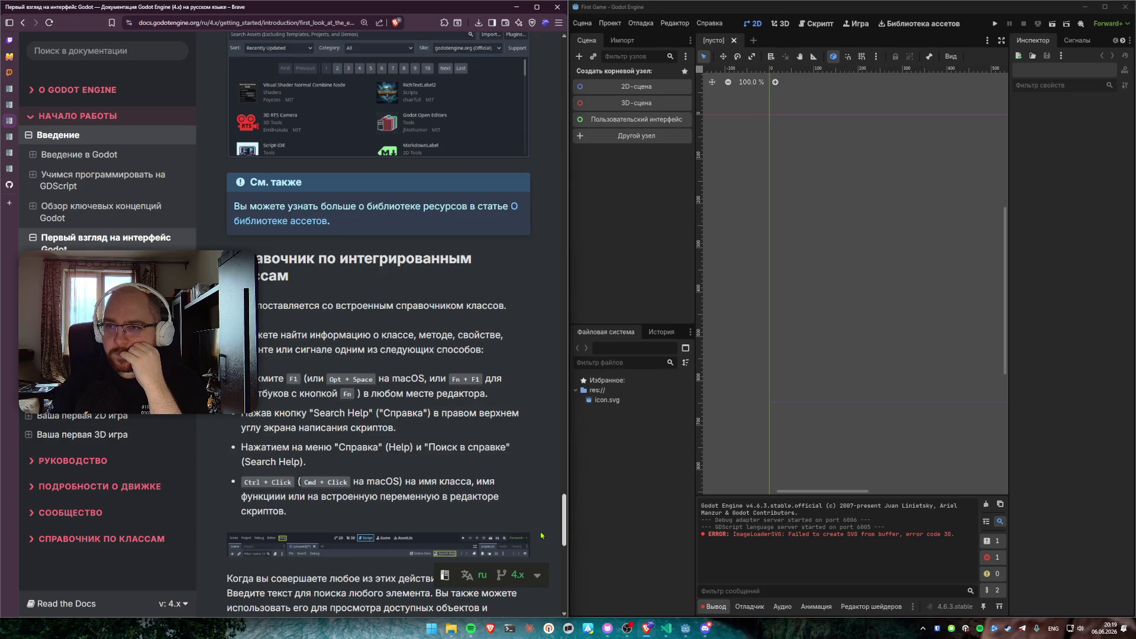
scroll(541, 536, "up", 3)
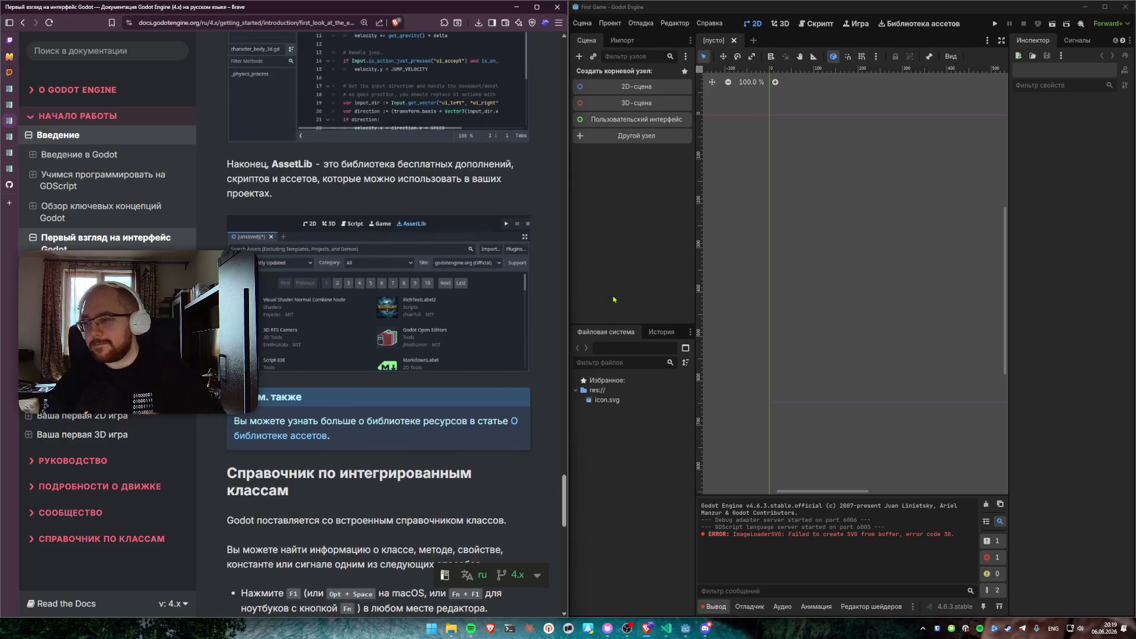
left_click(639, 264)
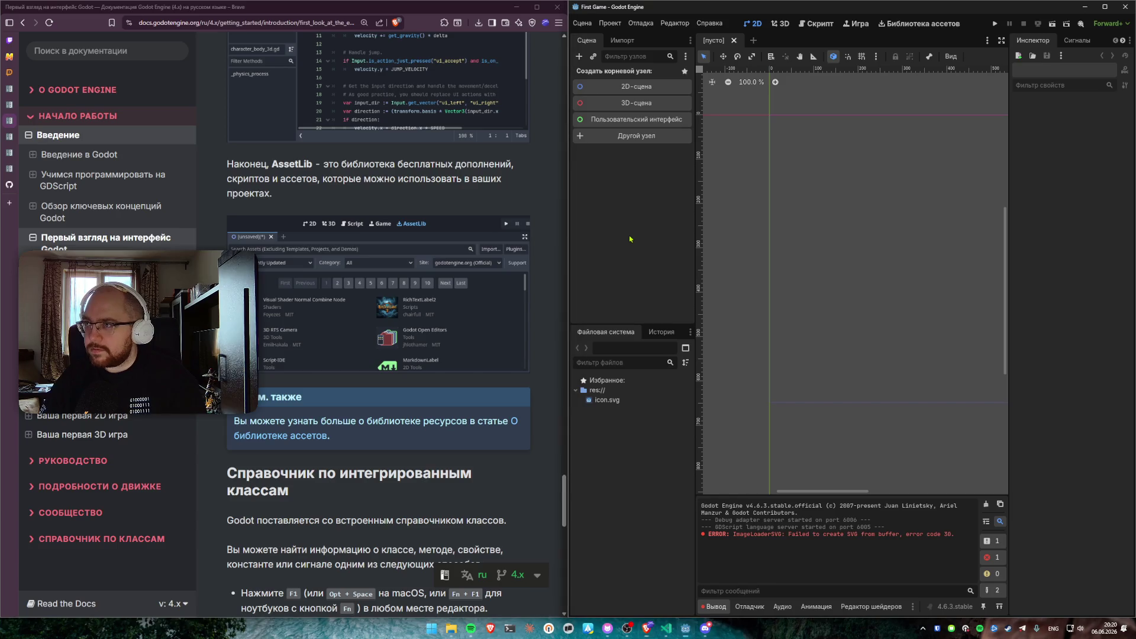
left_click(819, 24)
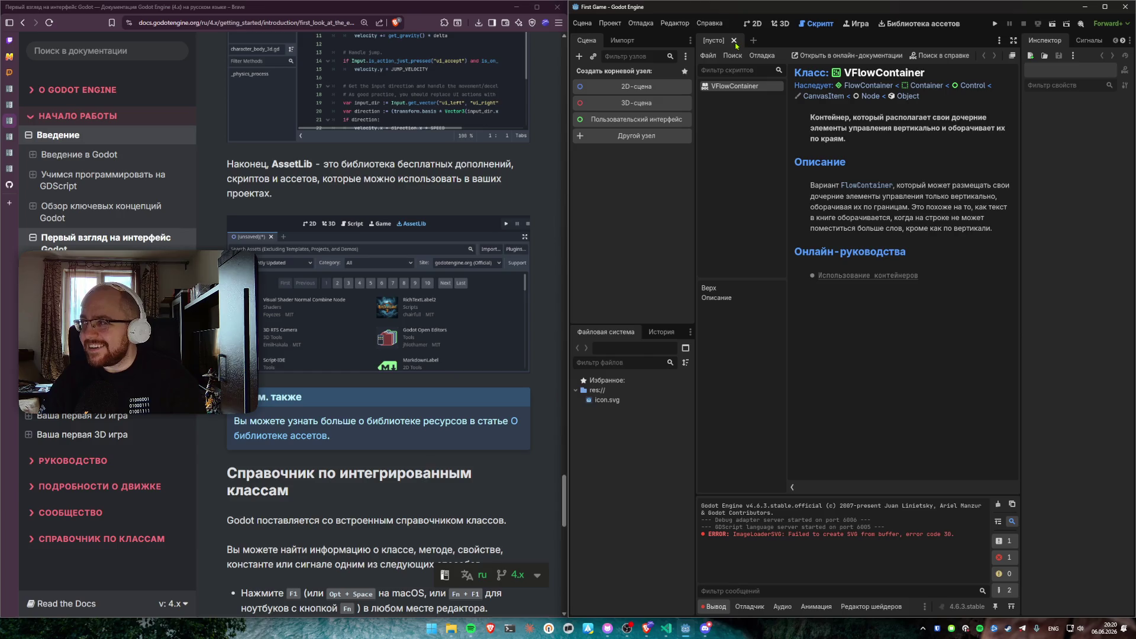
Scroll the Brave docs down to the section about the built-in class reference
scroll(447, 255, "down", 1)
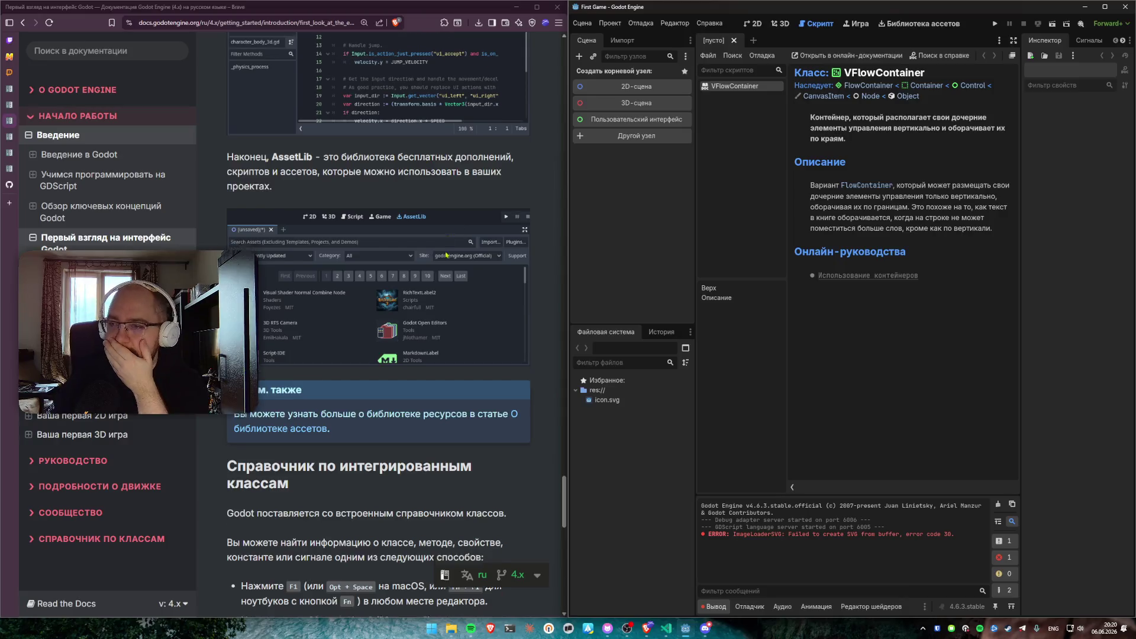
scroll(447, 256, "down", 5)
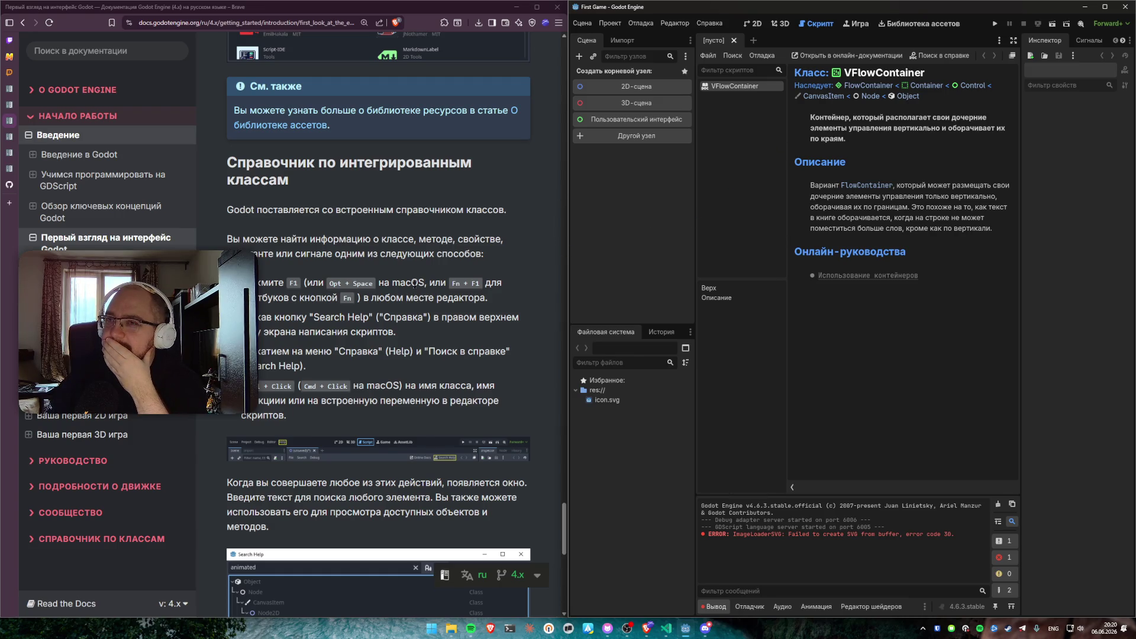
scroll(409, 242, "down", 10)
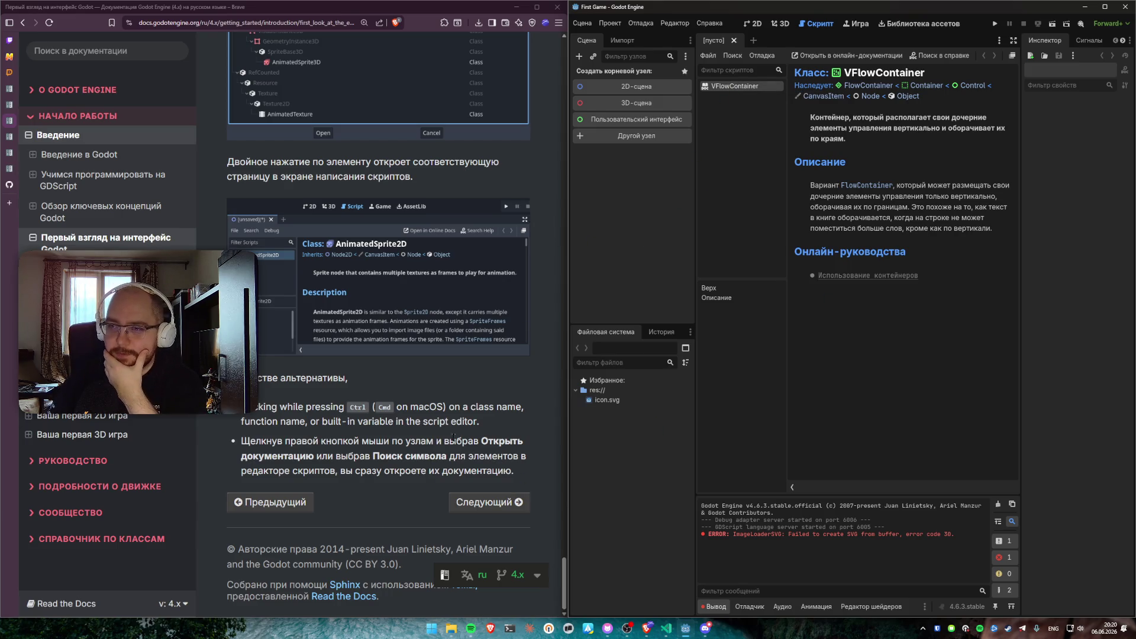
Open the 'Изучение новых функций' docs page, read it to the footer, and advance to the next page
left_click(468, 503)
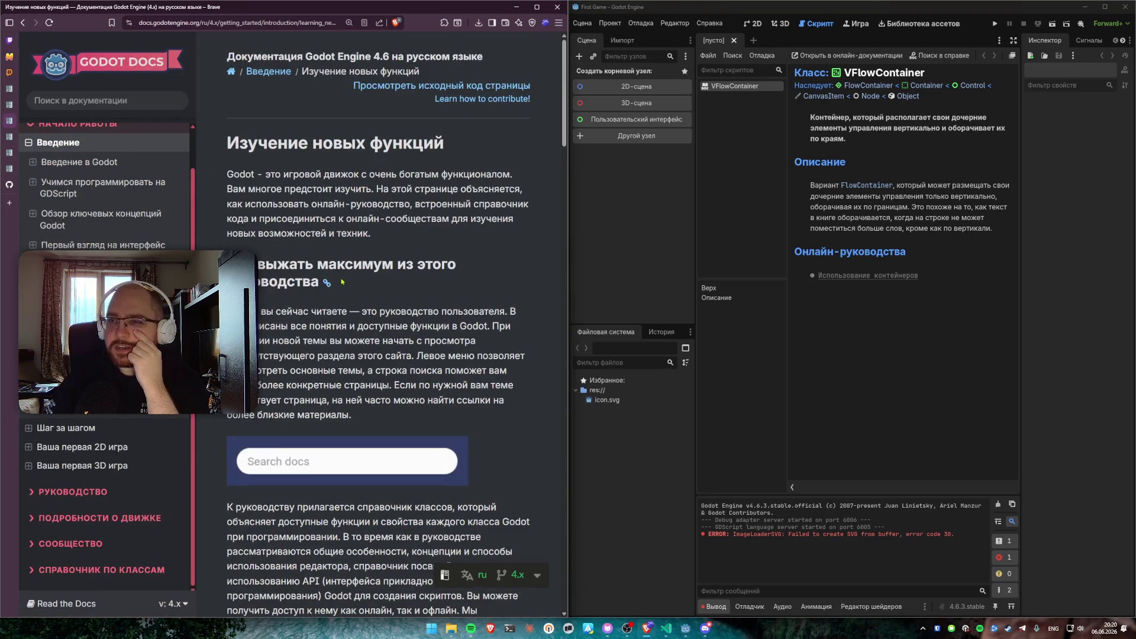
scroll(342, 281, "down", 2)
scroll(357, 318, "down", 9)
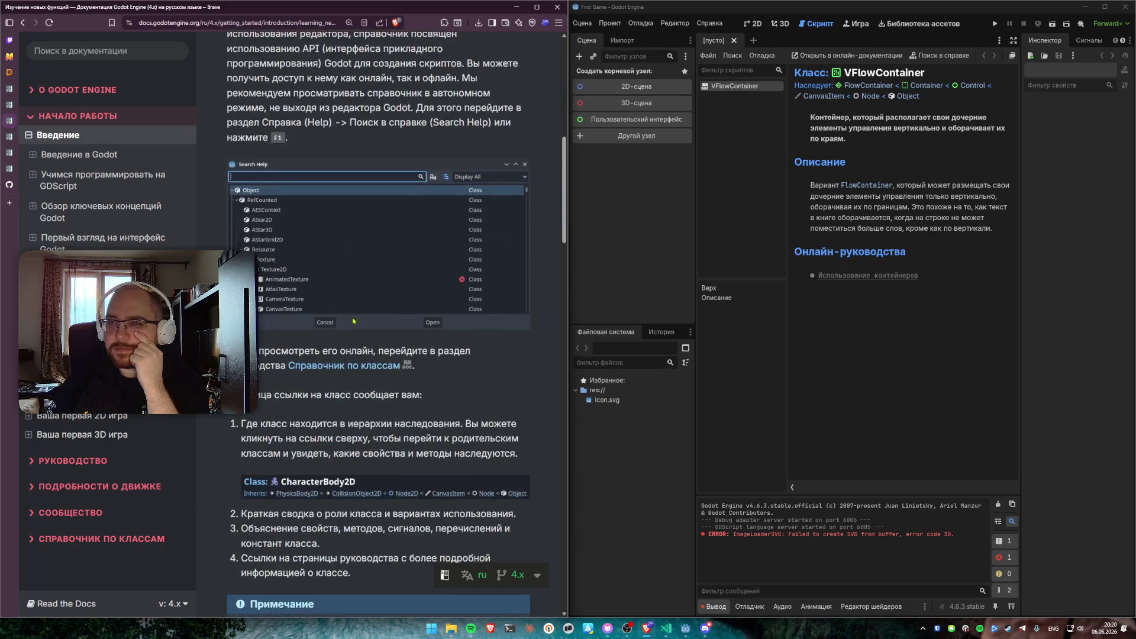
scroll(353, 318, "down", 8)
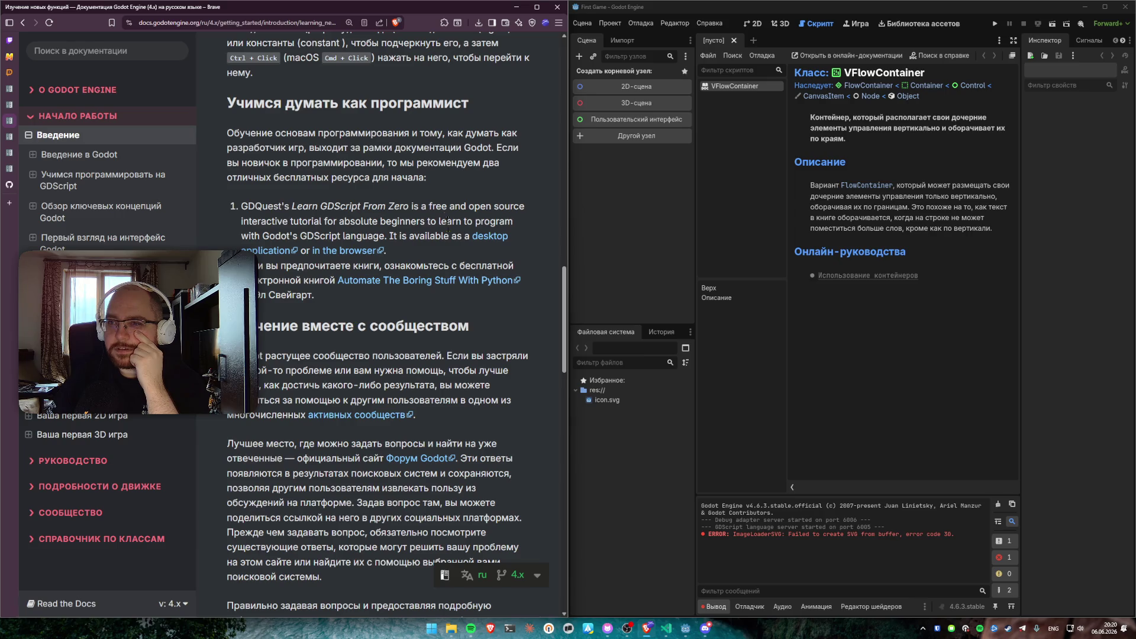
scroll(448, 221, "down", 3)
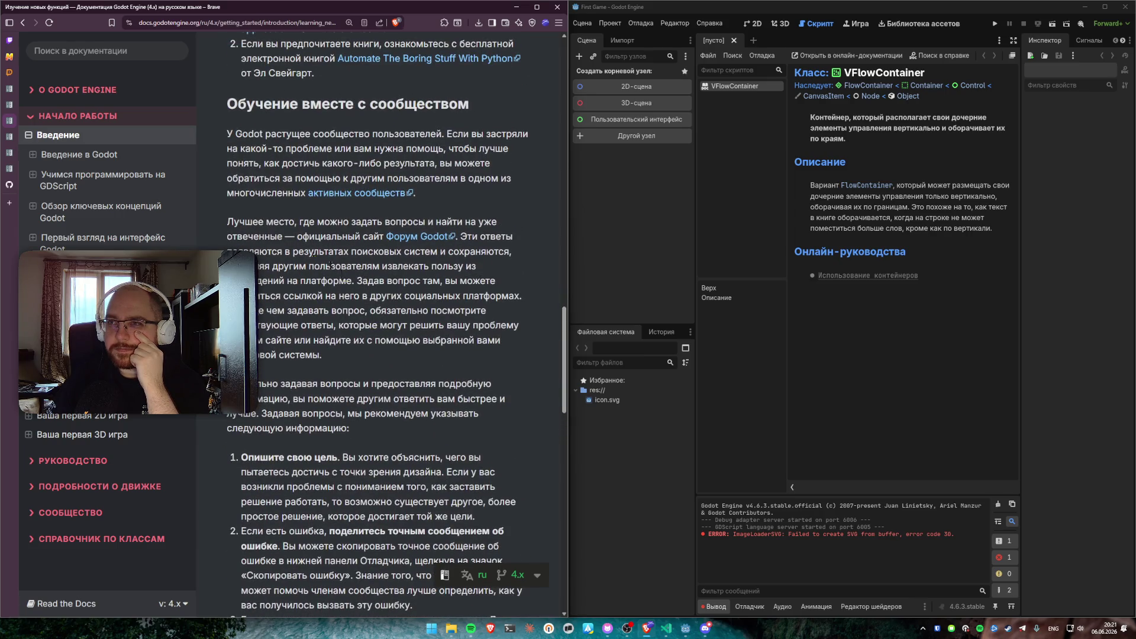
scroll(400, 142, "down", 17)
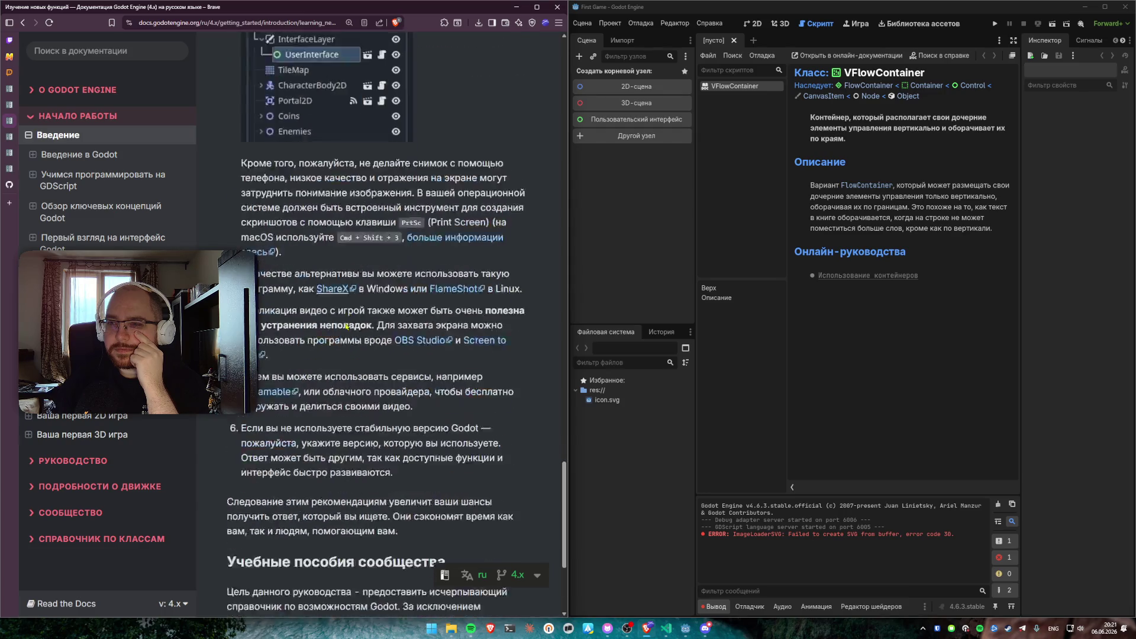
left_click(469, 508)
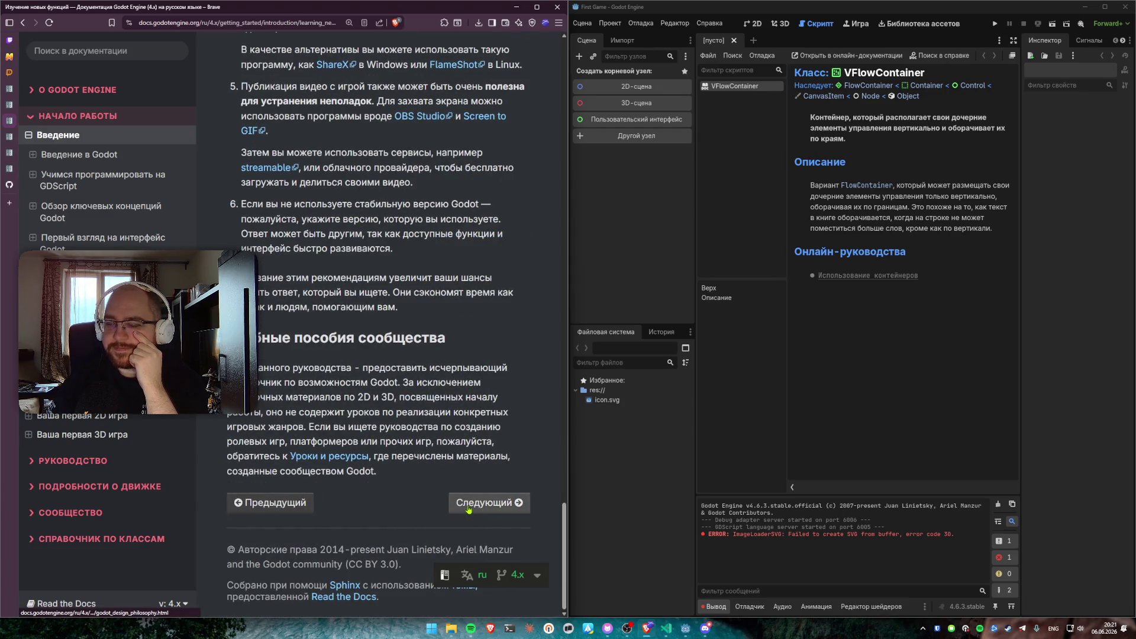
Read 'Философия дизайна Godot' down to the section 'Редактор Godot - это игра на Godot'
scroll(394, 335, "down", 5)
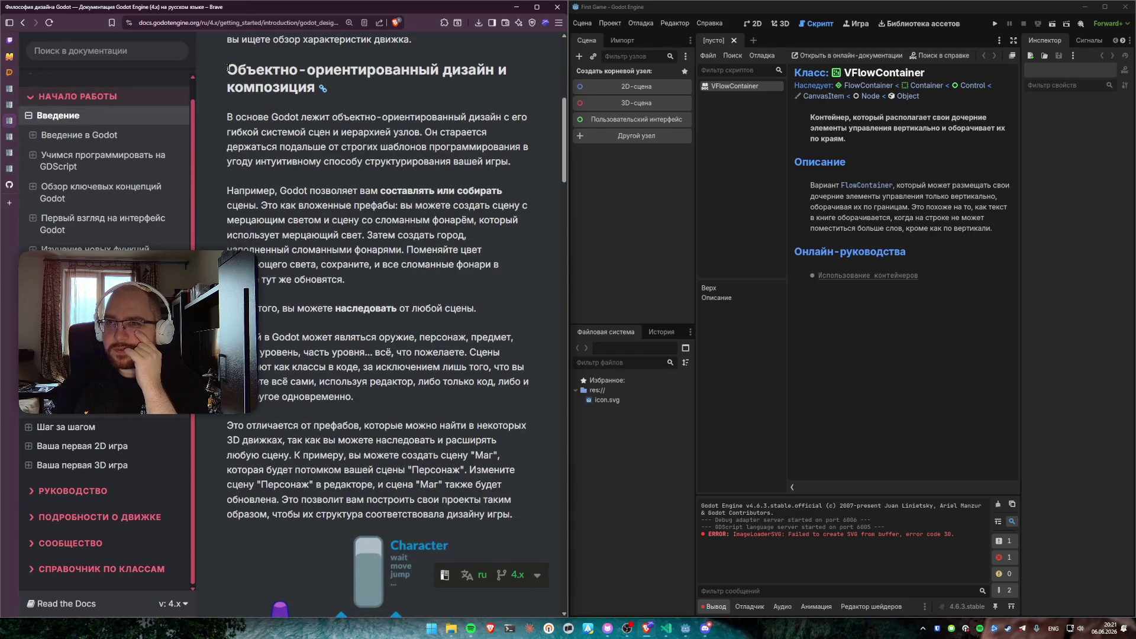
scroll(350, 260, "down", 3)
scroll(355, 253, "down", 4)
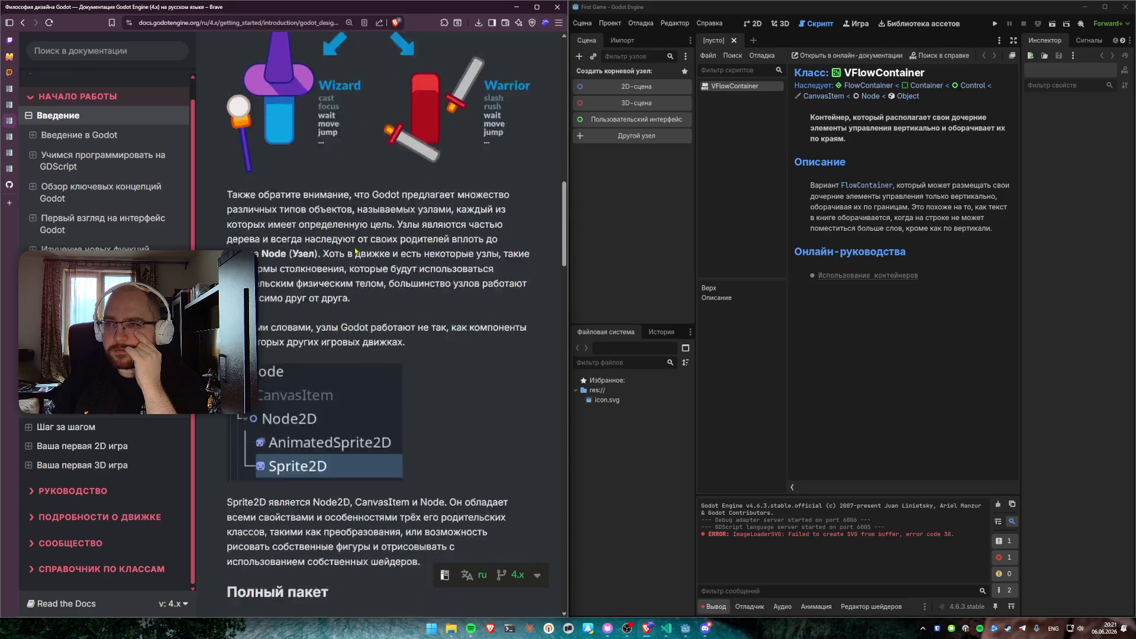
scroll(349, 242, "up", 5)
scroll(369, 141, "down", 11)
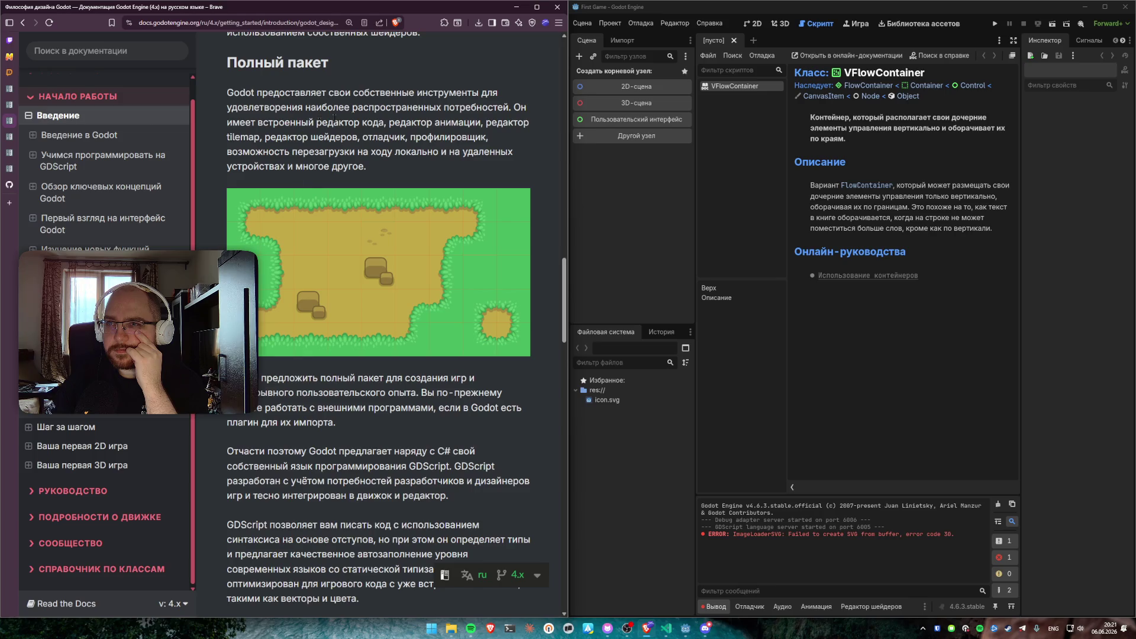
scroll(376, 197, "down", 5)
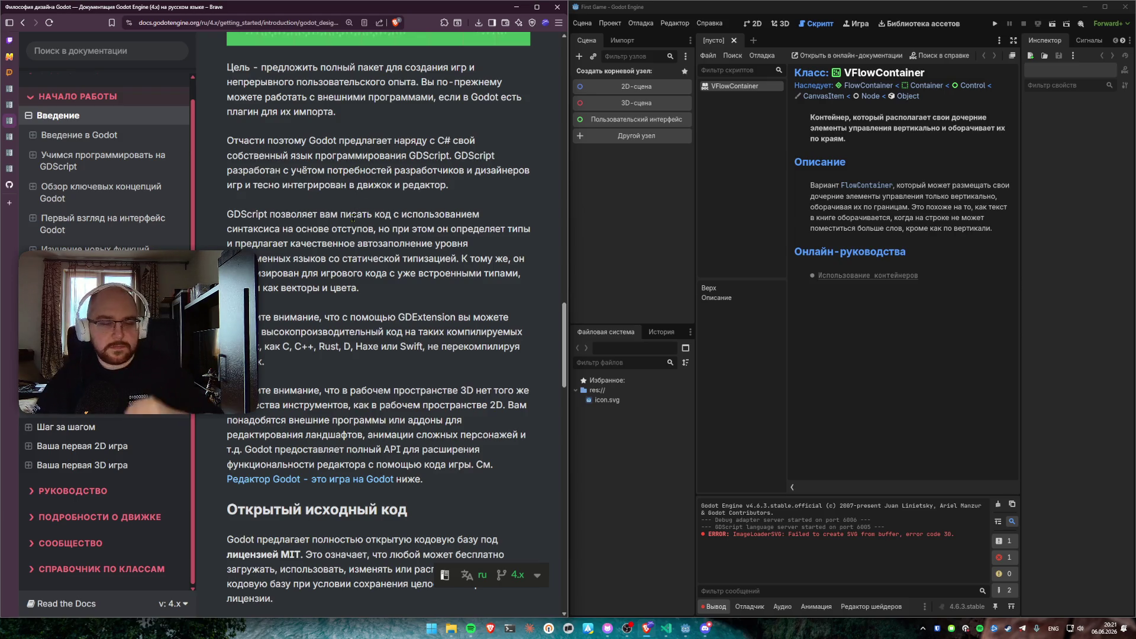
scroll(357, 214, "down", 5)
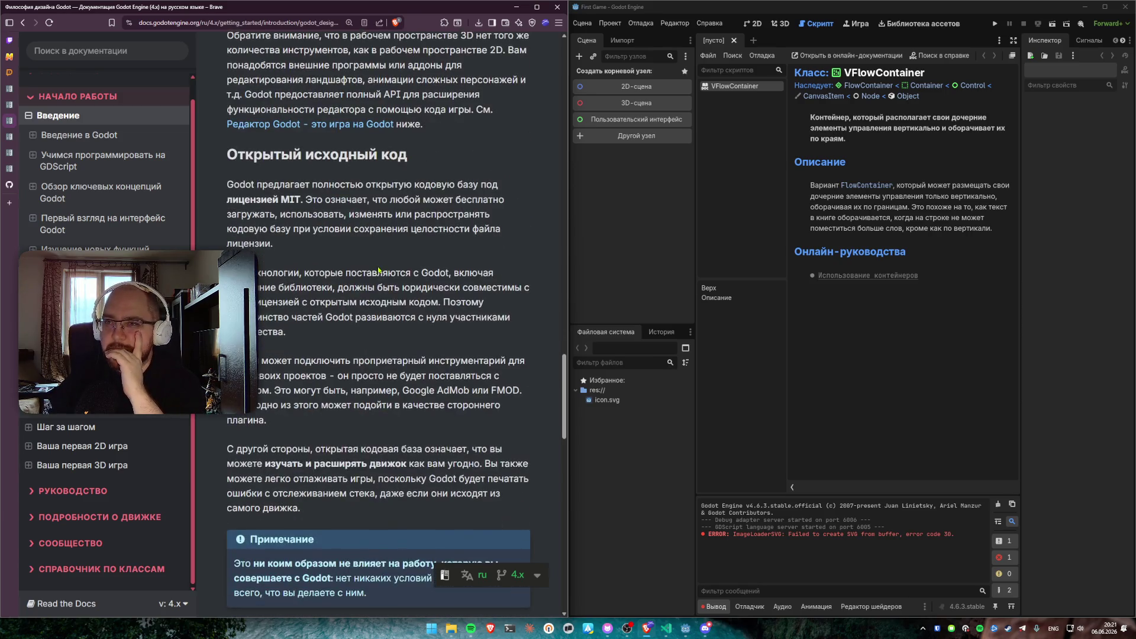
scroll(377, 270, "down", 1)
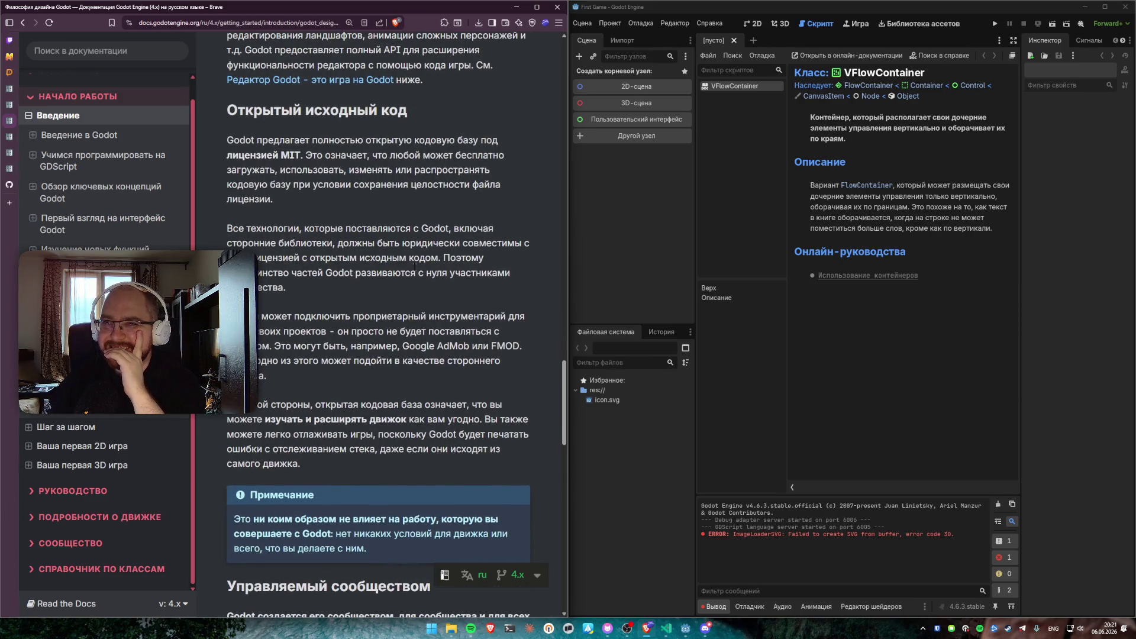
scroll(405, 332, "down", 7)
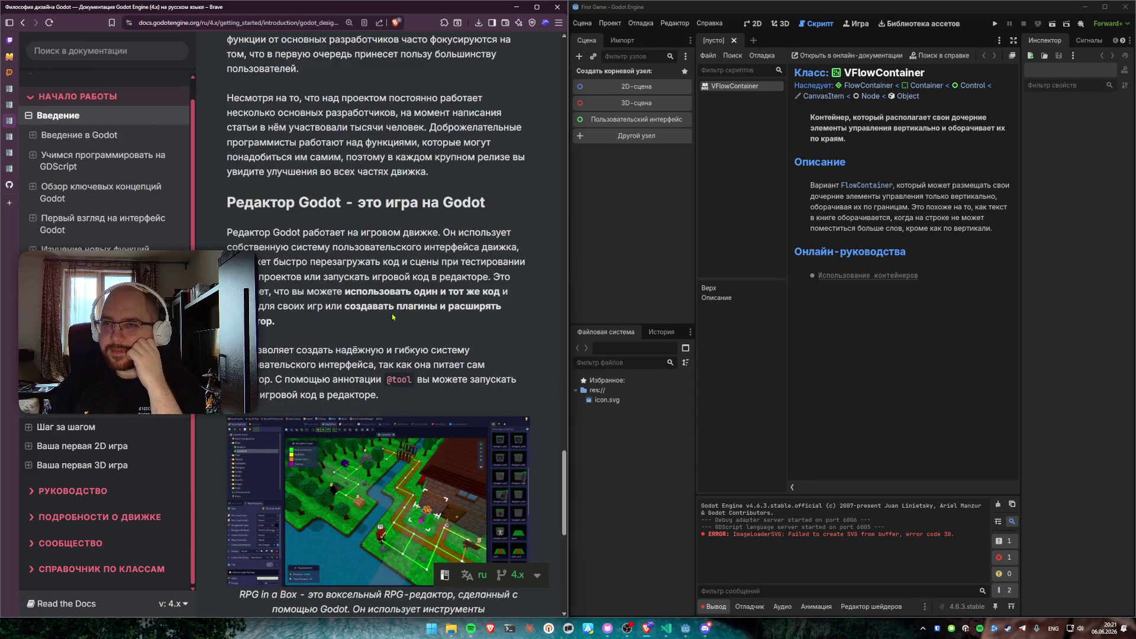
scroll(392, 316, "down", 1)
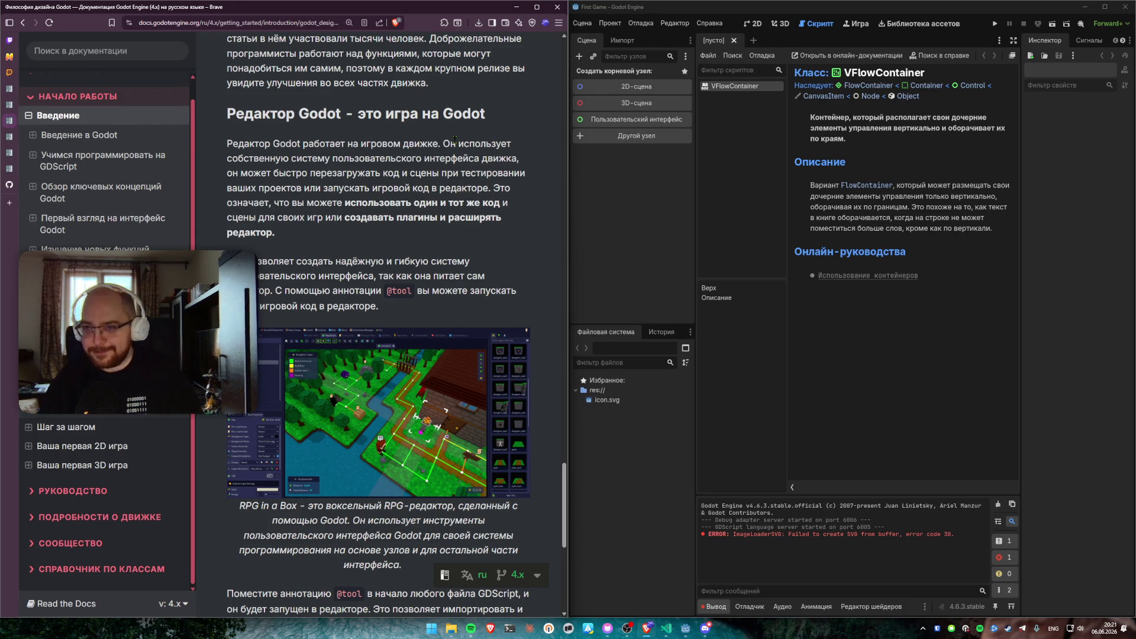
scroll(455, 139, "down", 3)
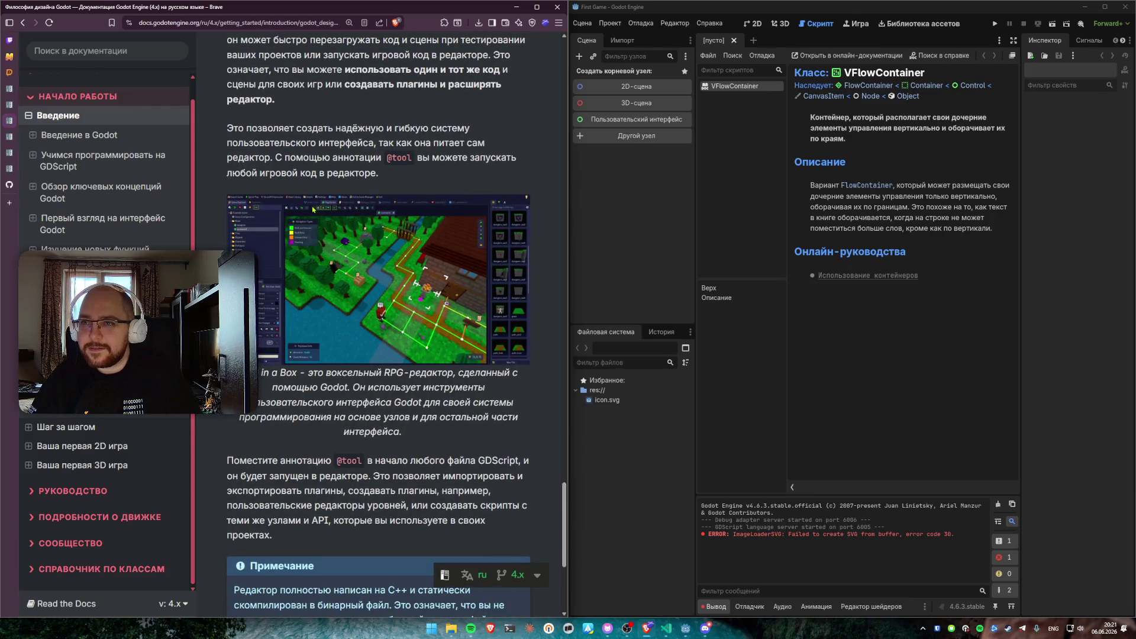
scroll(303, 251, "up", 3)
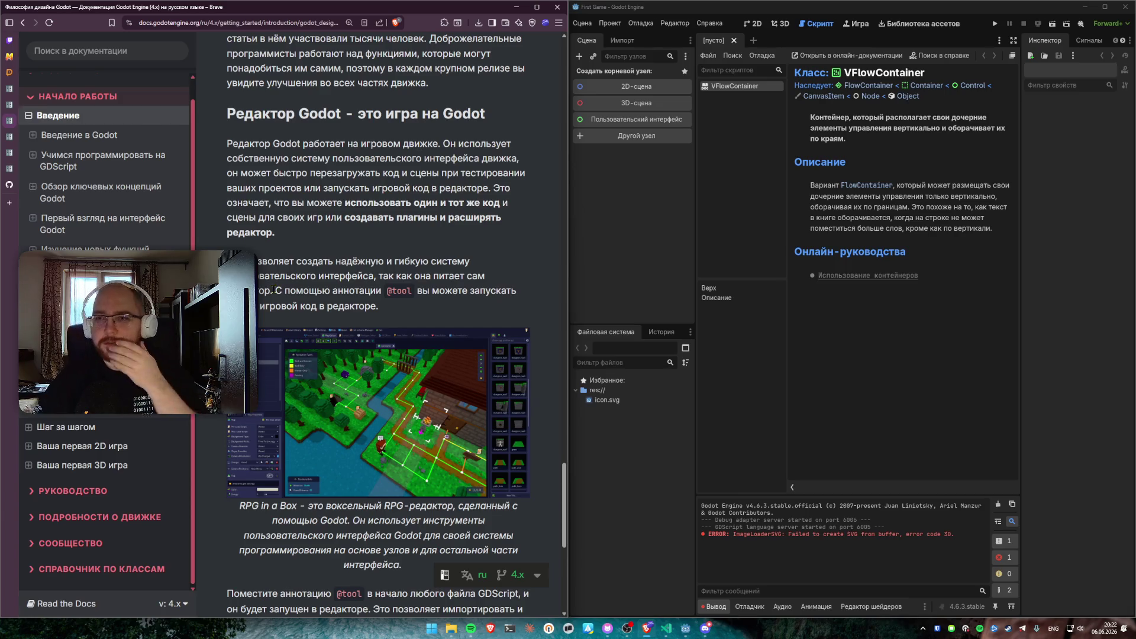
mouse_move(276, 290)
left_mouse_down()
mouse_move(414, 291)
mouse_move(424, 304)
mouse_move(309, 305)
mouse_move(276, 290)
left_mouse_up()
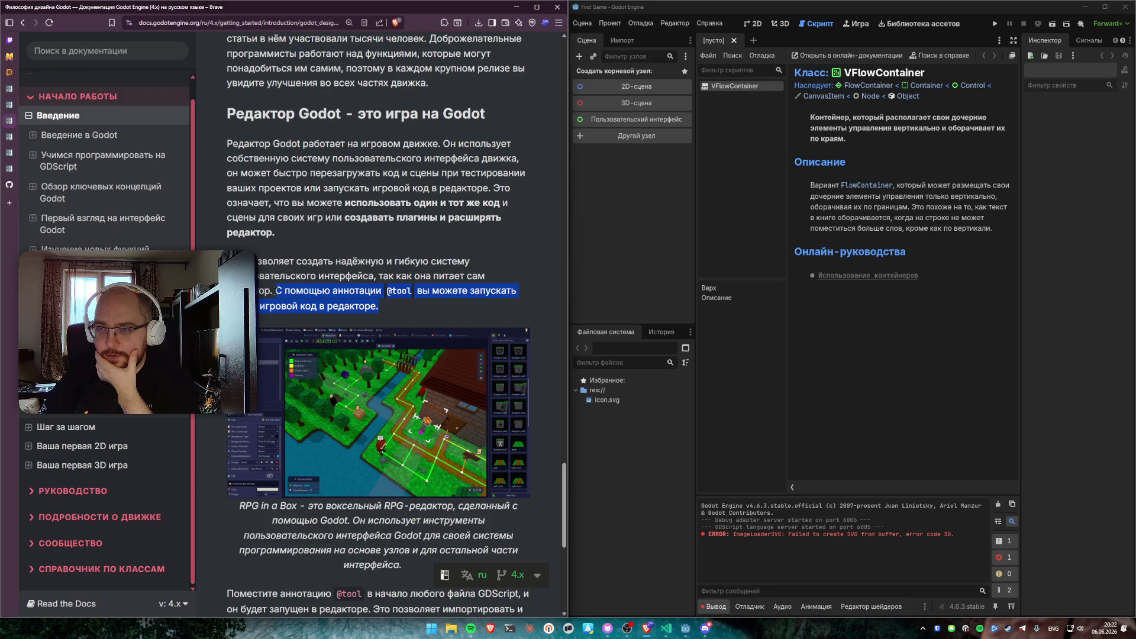
left_click(274, 291)
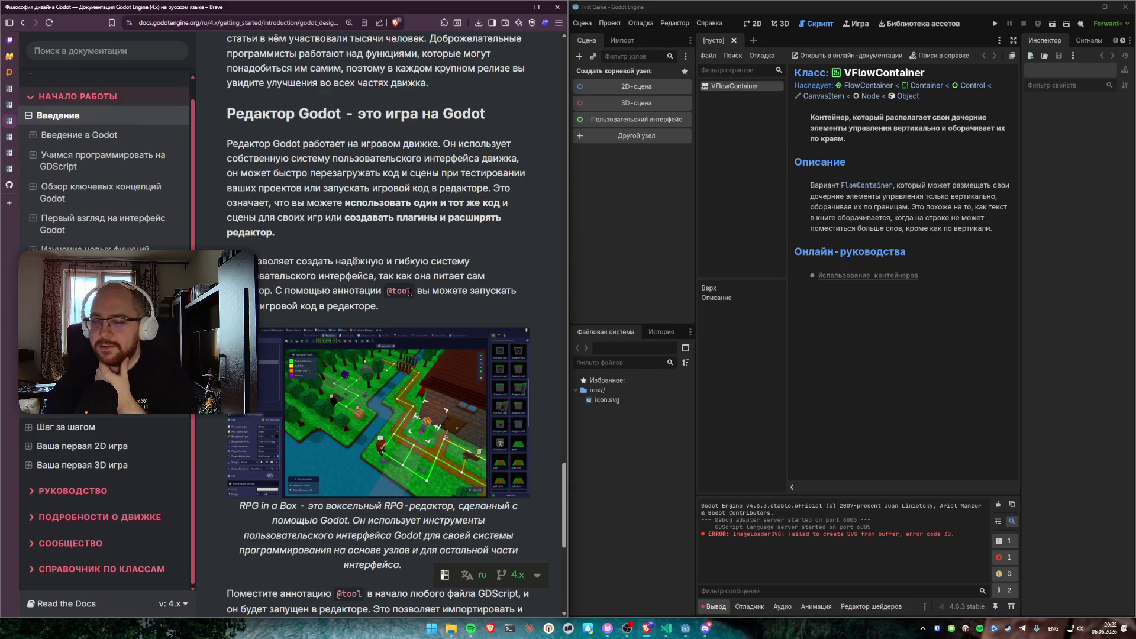
scroll(403, 216, "down", 2)
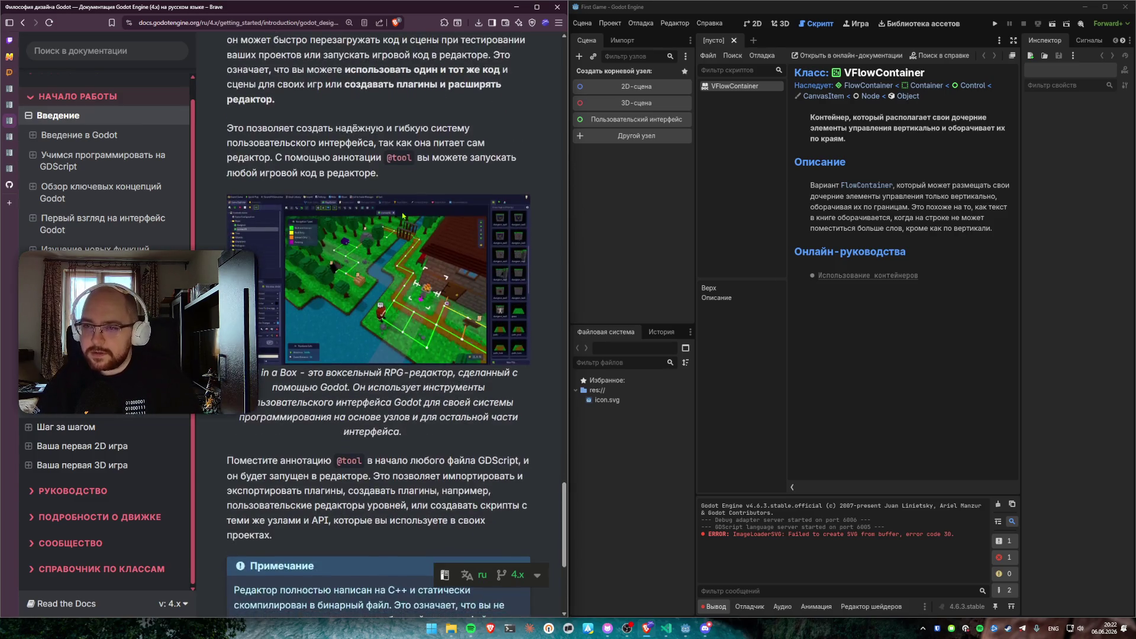
scroll(403, 217, "down", 1)
scroll(402, 216, "down", 1)
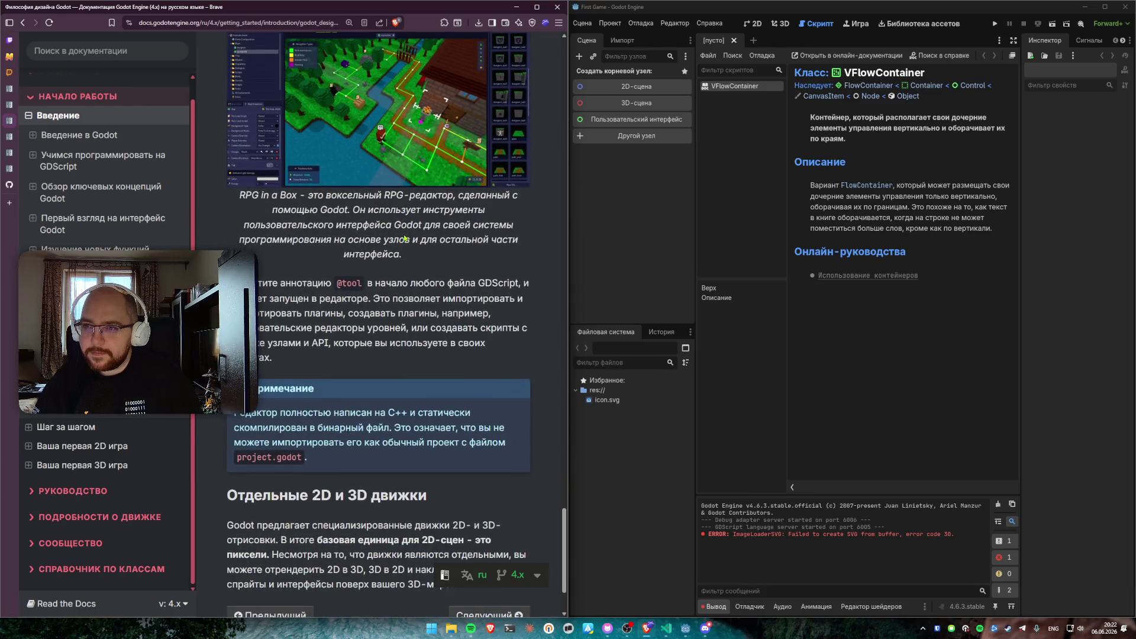
scroll(409, 237, "down", 1)
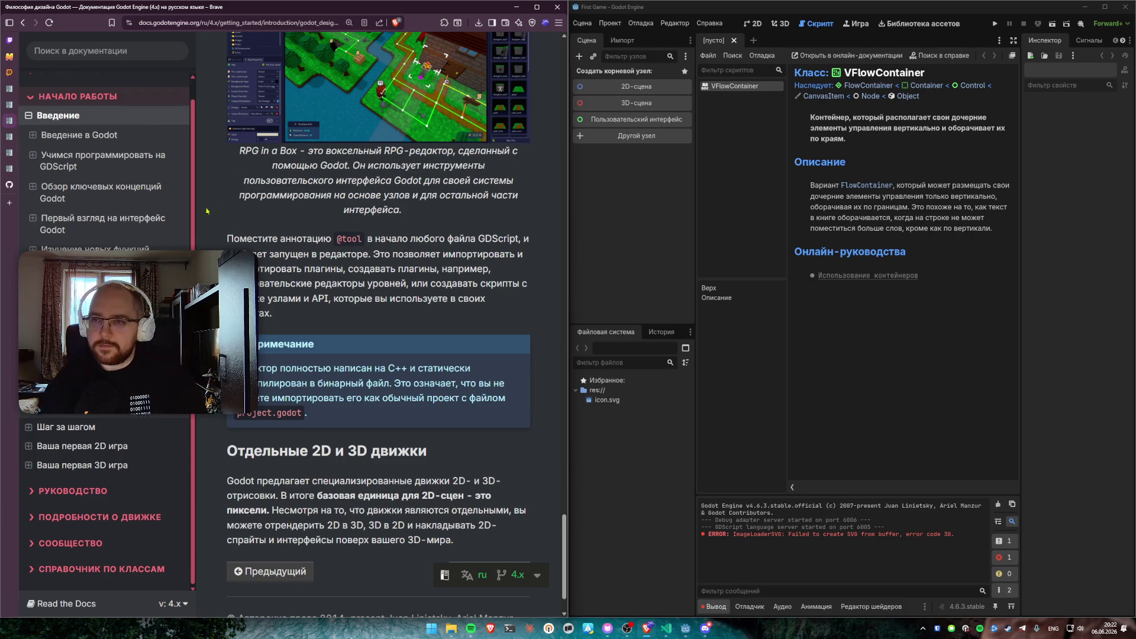
scroll(355, 306, "down", 2)
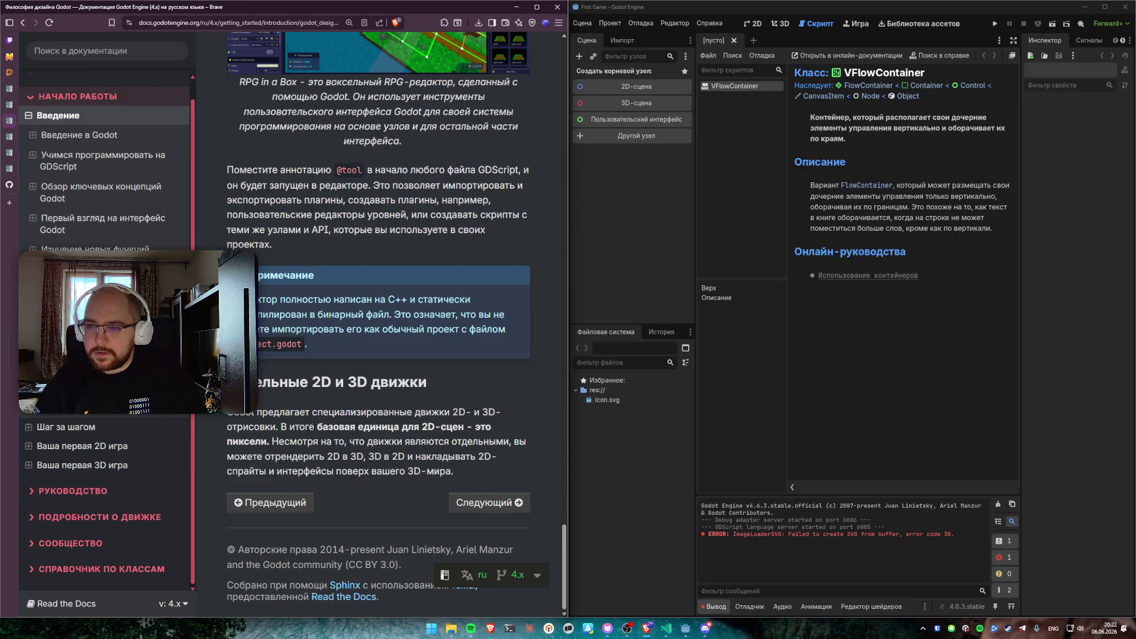
left_click_drag(259, 413, 281, 427)
left_click(284, 428)
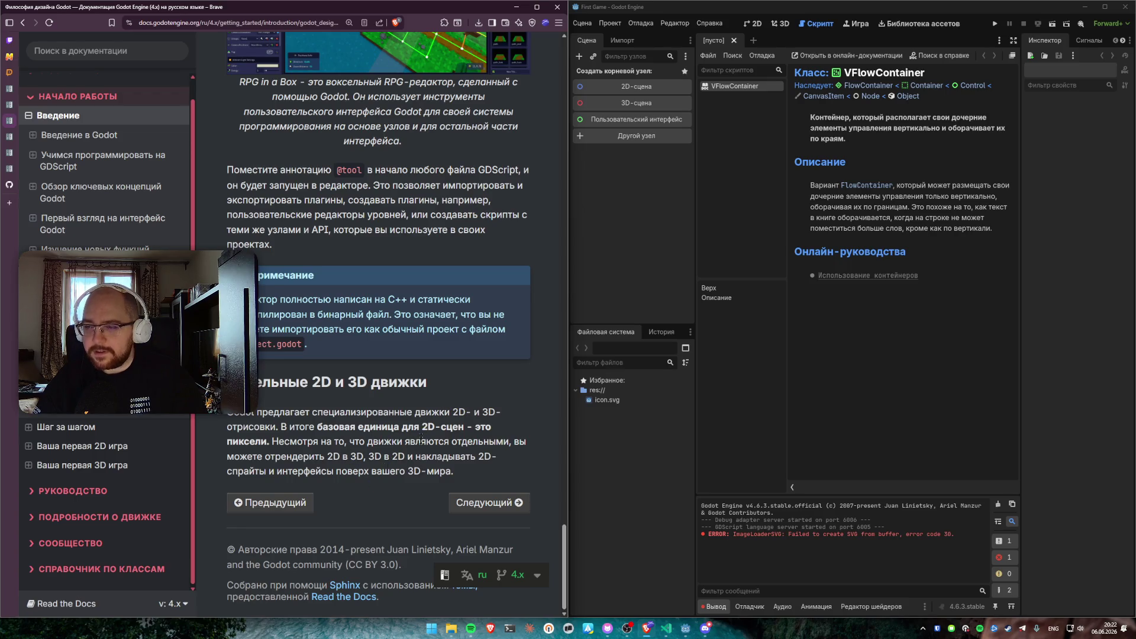
Advance past Шаг за шагом to the Узлы и Сцены lesson and read its Узлы section
left_click(486, 507)
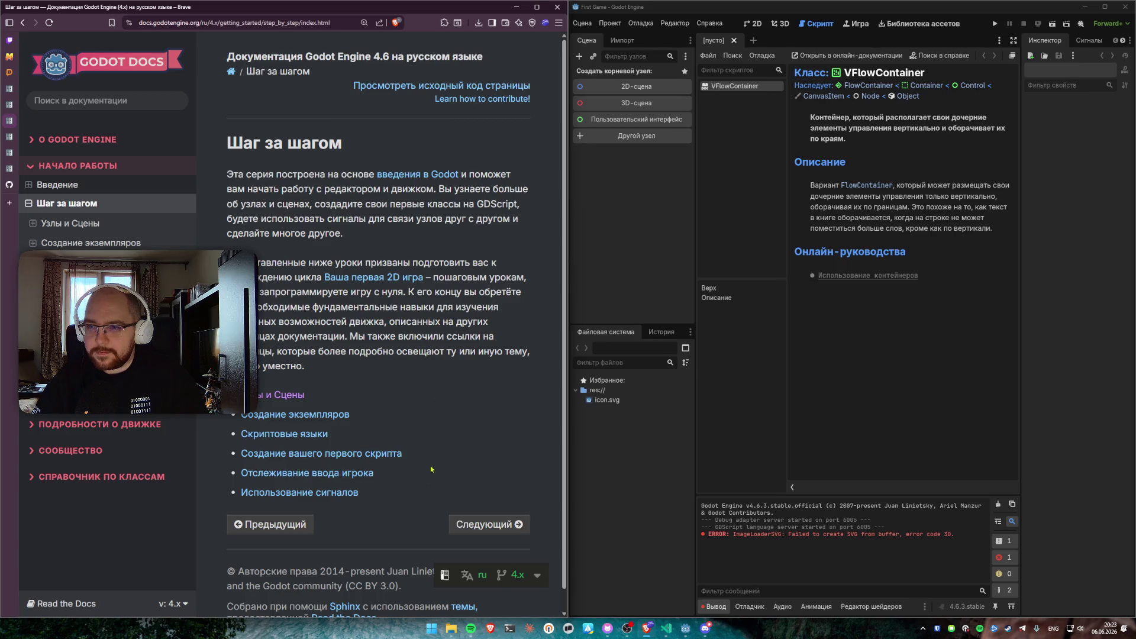
left_click(489, 525)
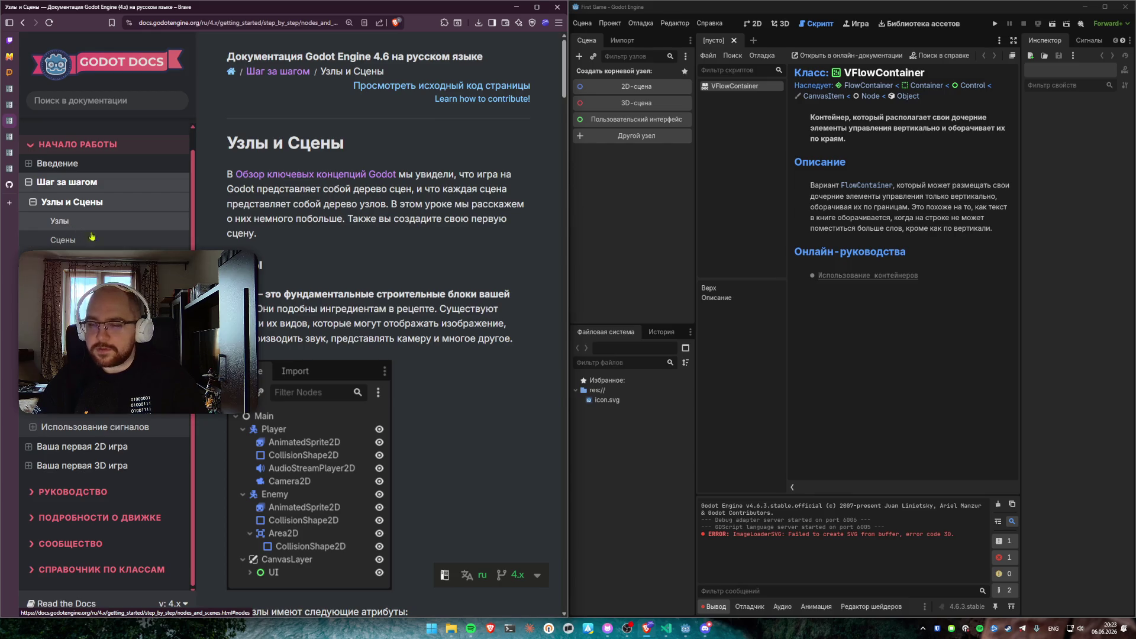
scroll(349, 263, "down", 2)
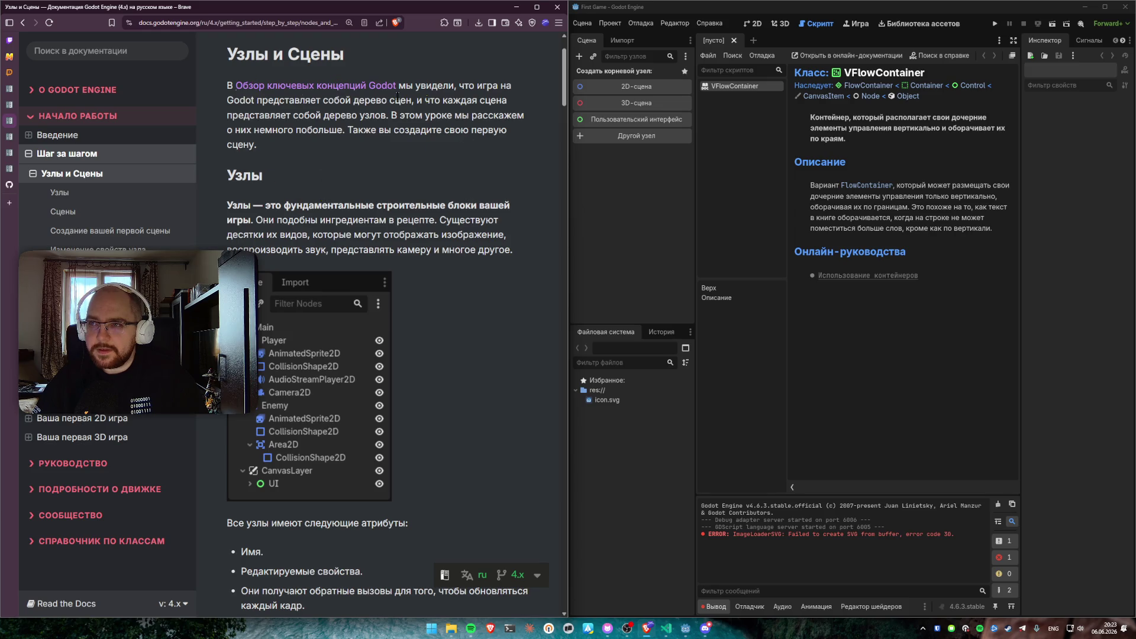
left_click_drag(348, 129, 363, 150)
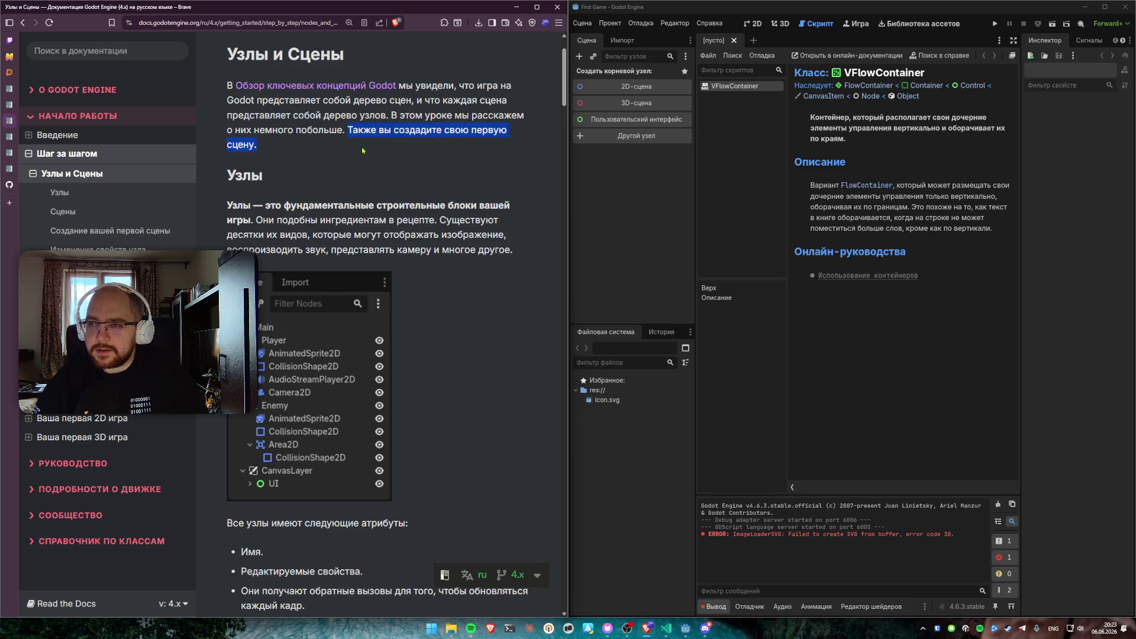
left_click(345, 140)
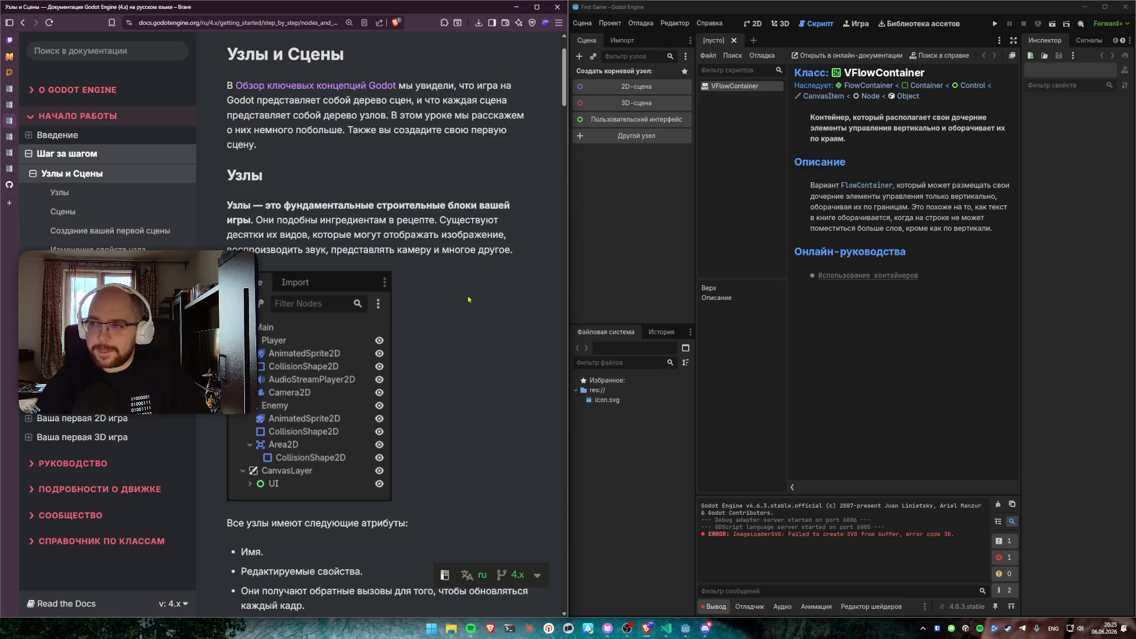
scroll(468, 300, "down", 2)
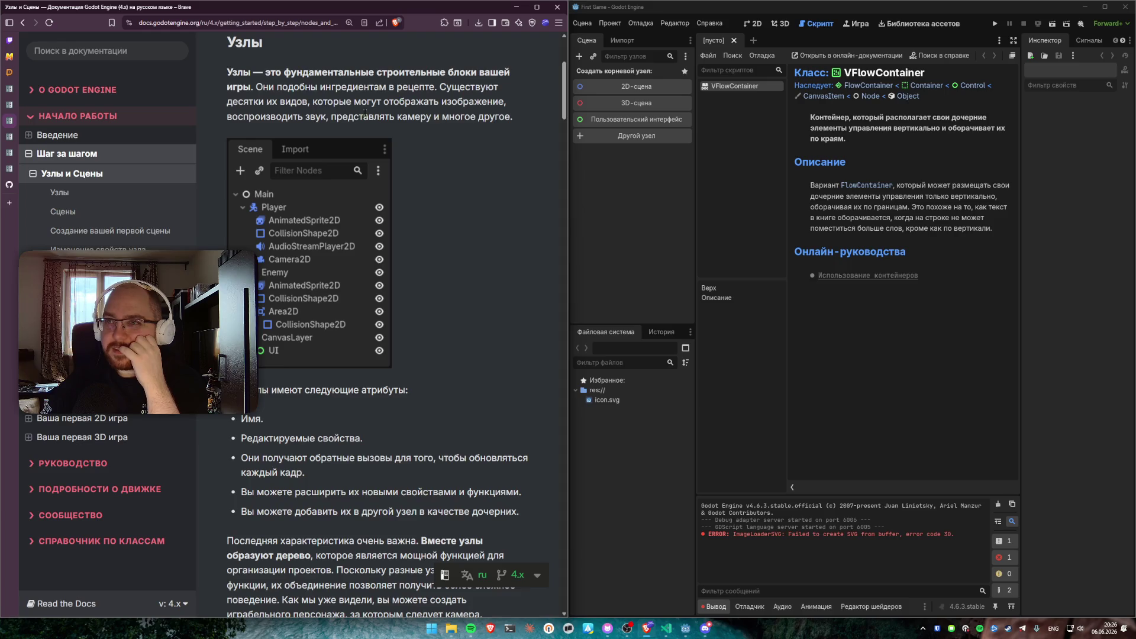
mouse_move(262, 71)
left_mouse_down()
mouse_move(488, 72)
mouse_move(254, 86)
left_mouse_up()
left_click(254, 86)
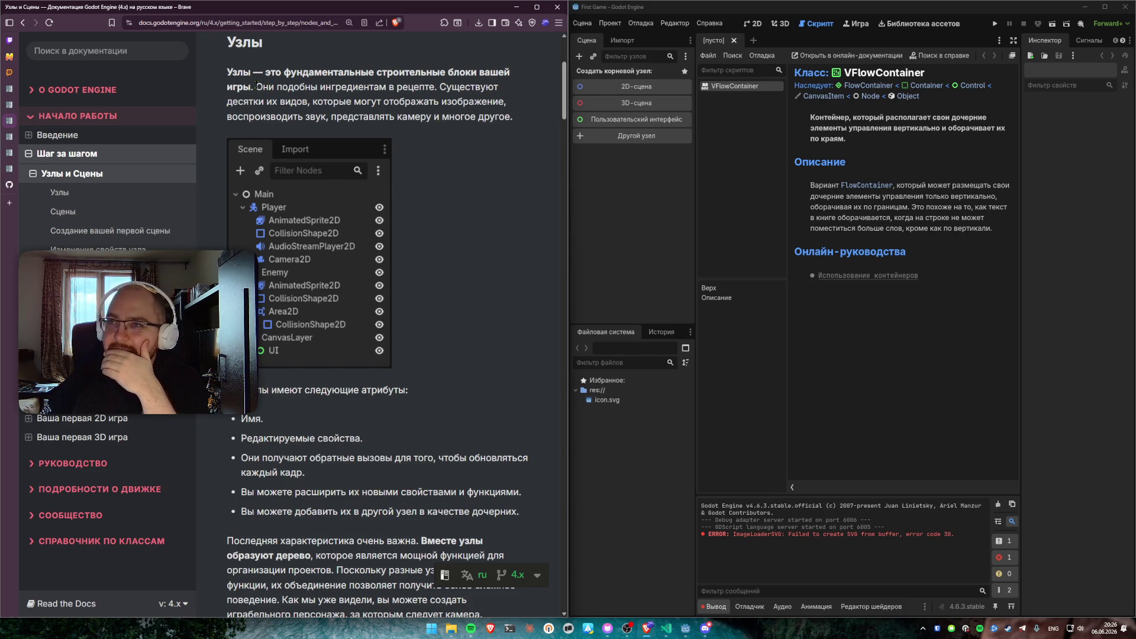
double_click(256, 85)
left_click(278, 87)
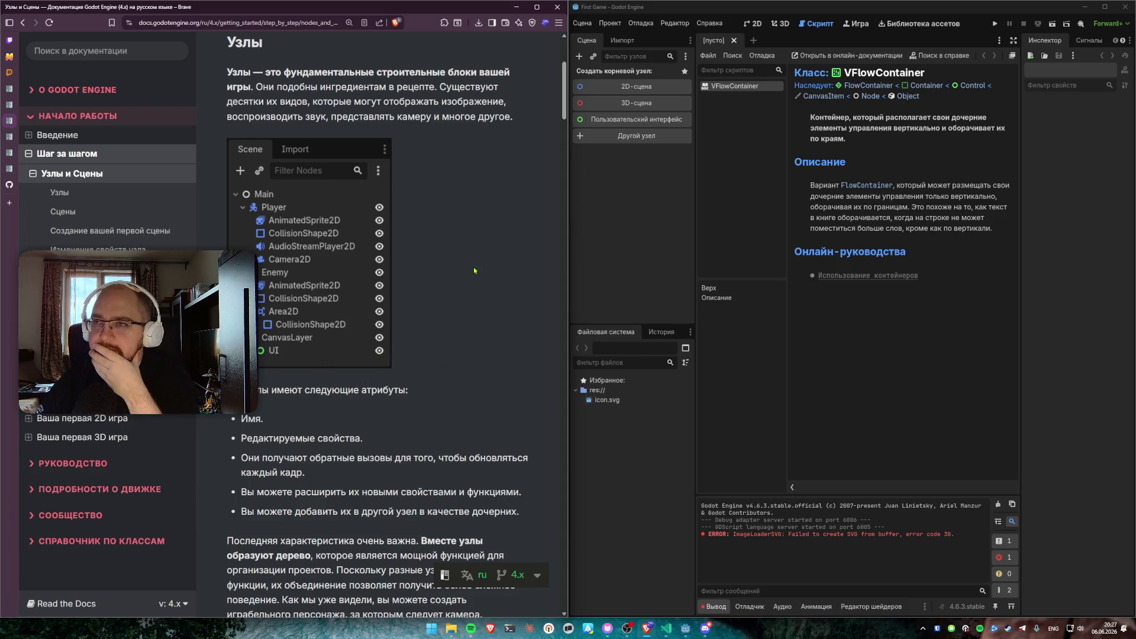
scroll(474, 271, "down", 1)
scroll(438, 287, "up", 1)
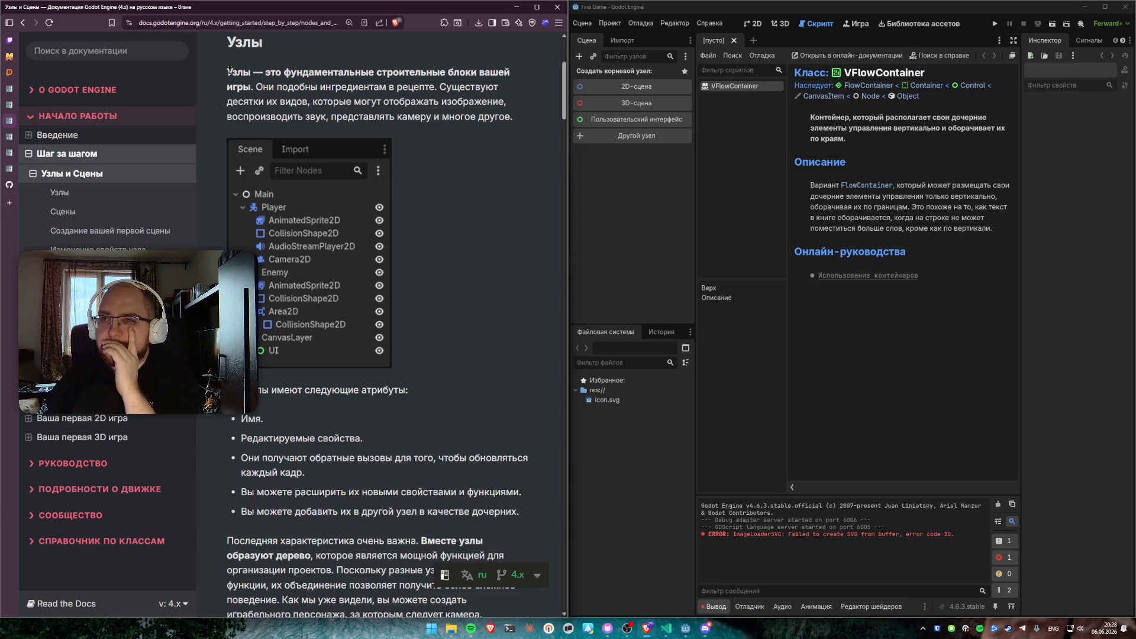
mouse_move(228, 70)
left_mouse_down()
mouse_move(252, 73)
mouse_move(258, 90)
mouse_move(501, 95)
mouse_move(304, 116)
mouse_move(525, 124)
left_mouse_up()
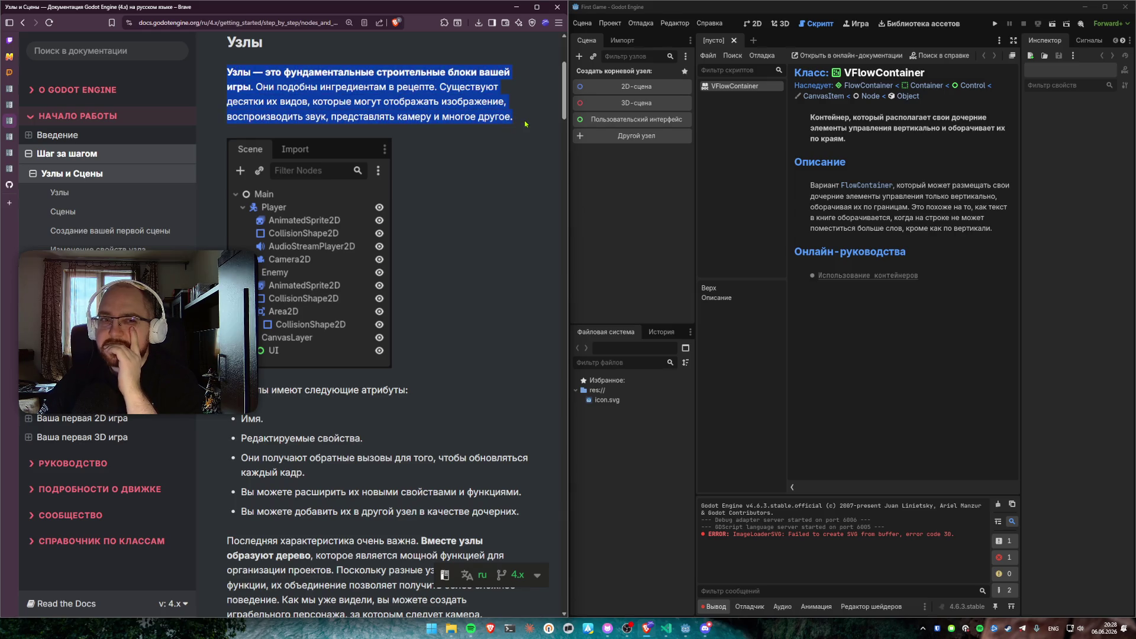
left_click(512, 118)
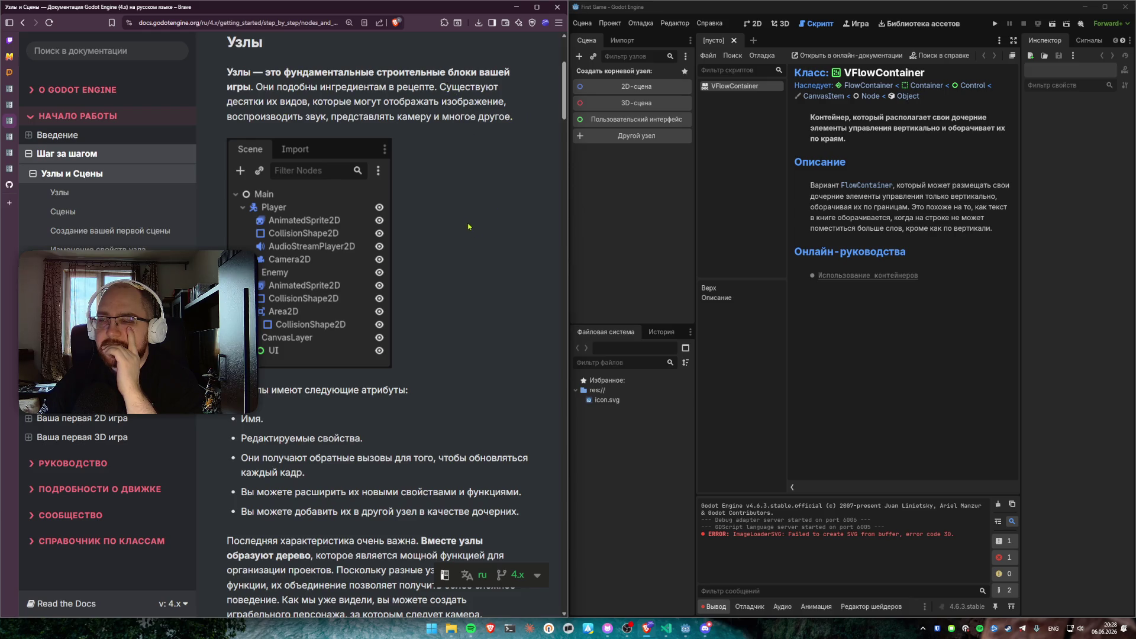
scroll(468, 226, "down", 3)
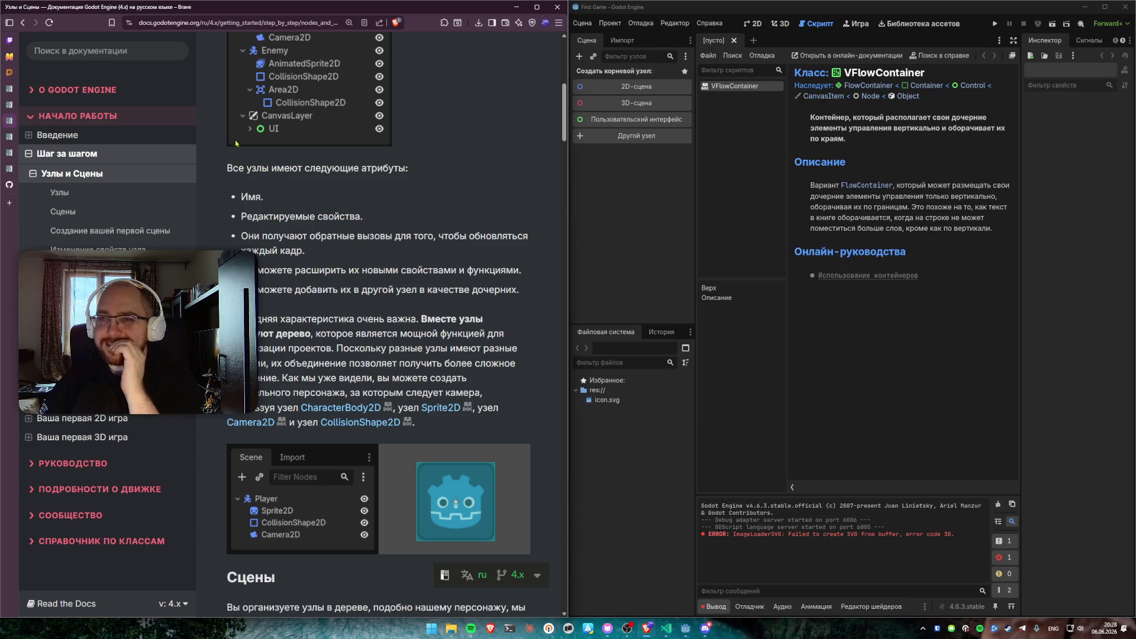
left_click_drag(228, 167, 275, 197)
left_click_drag(341, 211, 396, 222)
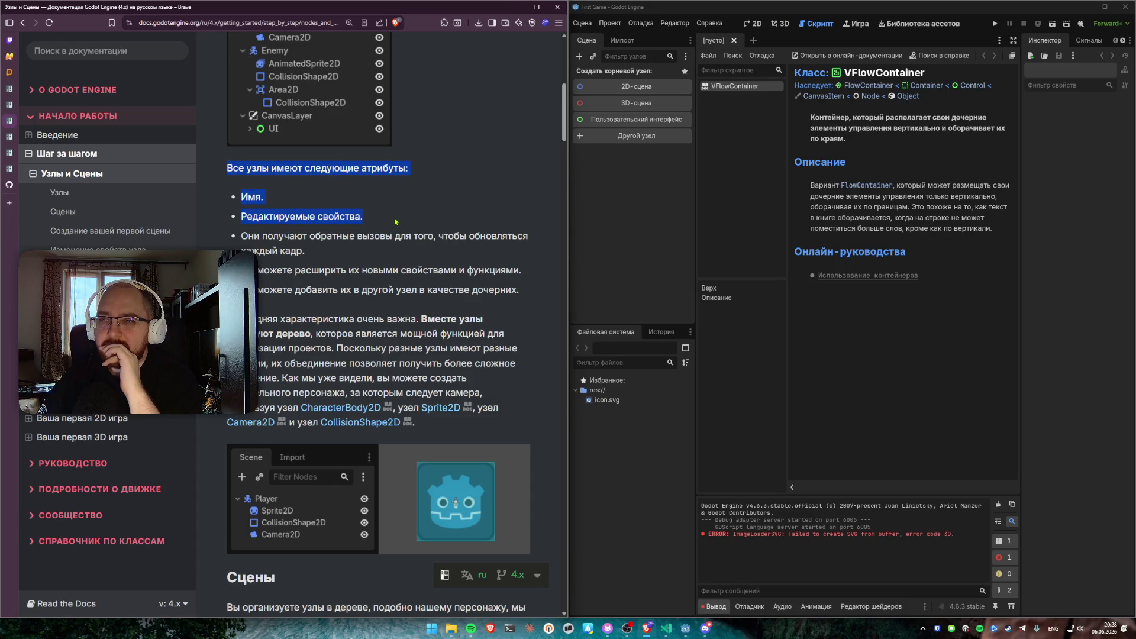
left_click(396, 222)
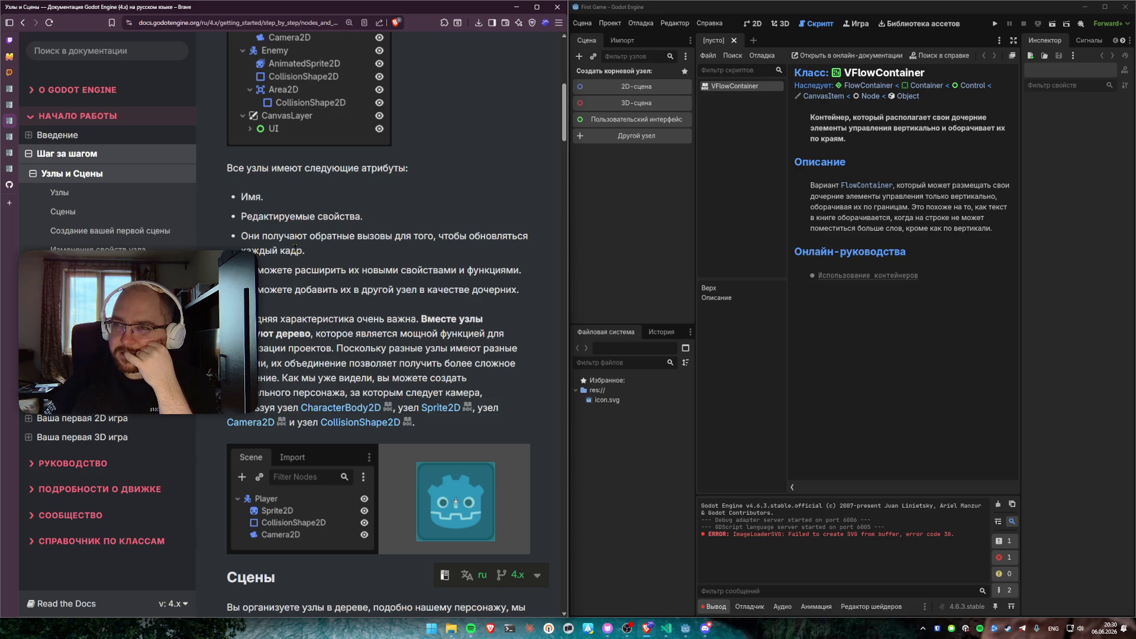
scroll(294, 249, "up", 5)
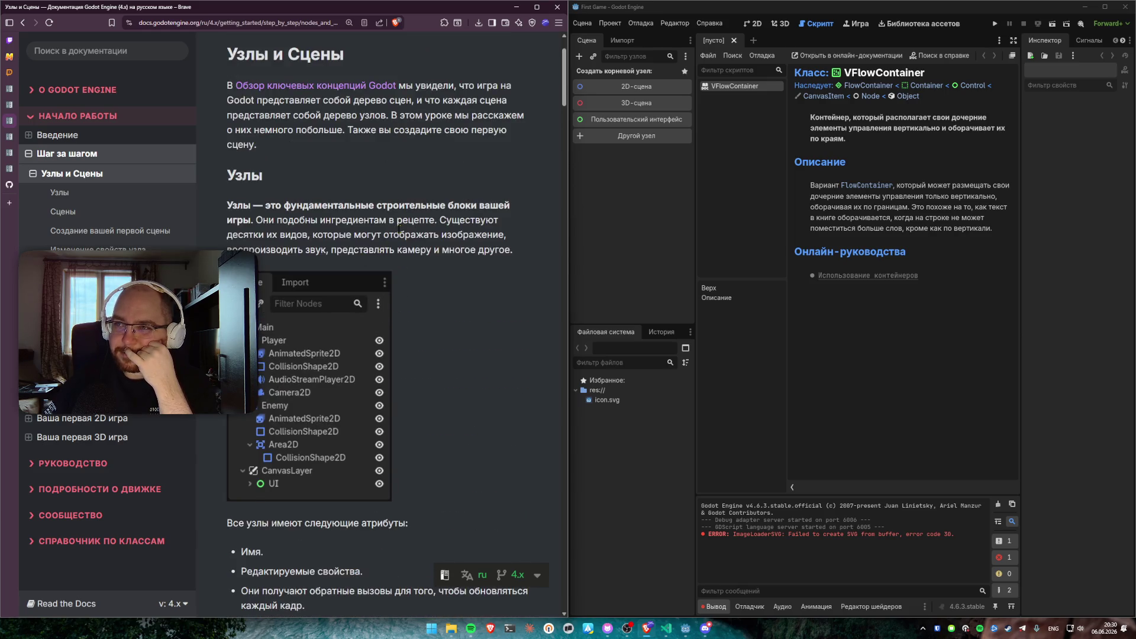
scroll(398, 228, "down", 4)
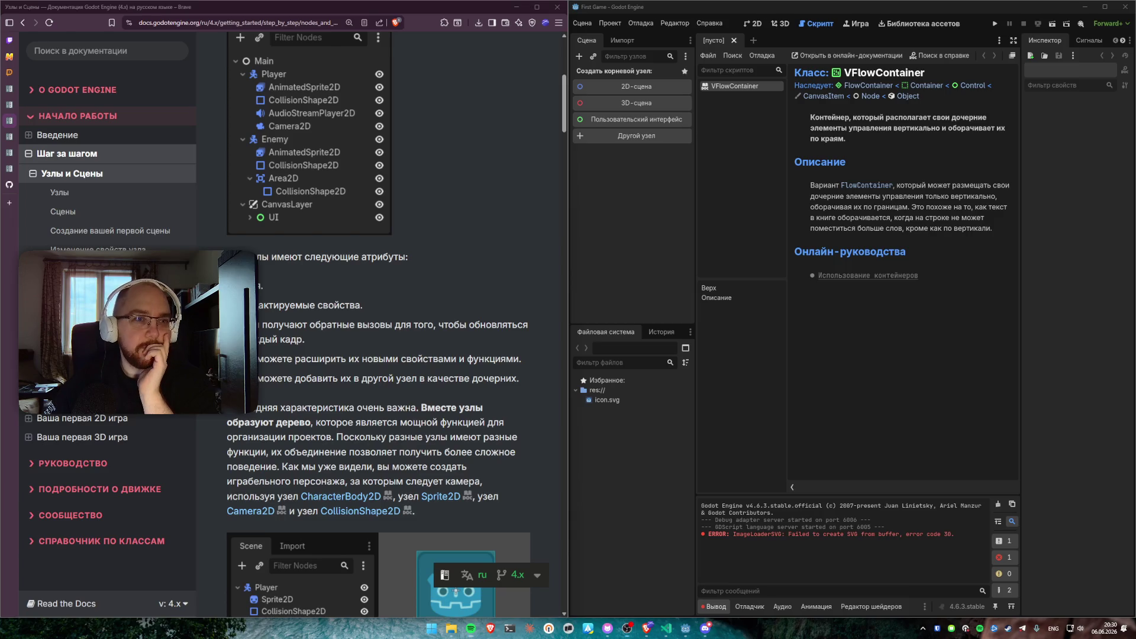
scroll(400, 358, "down", 1)
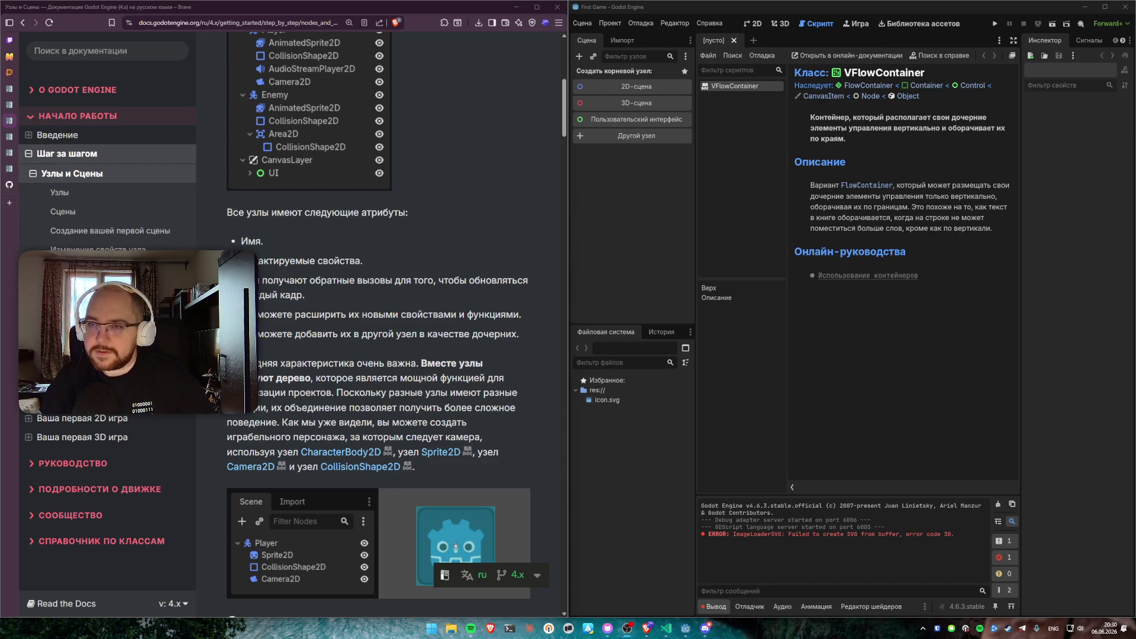
scroll(379, 323, "down", 1)
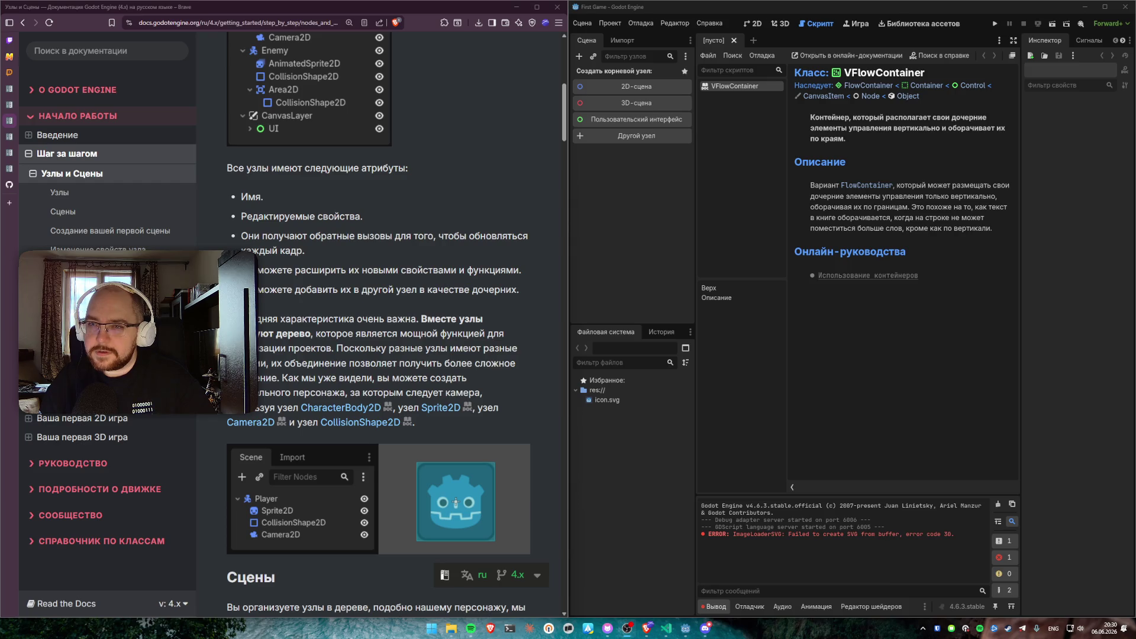
scroll(501, 312, "down", 1)
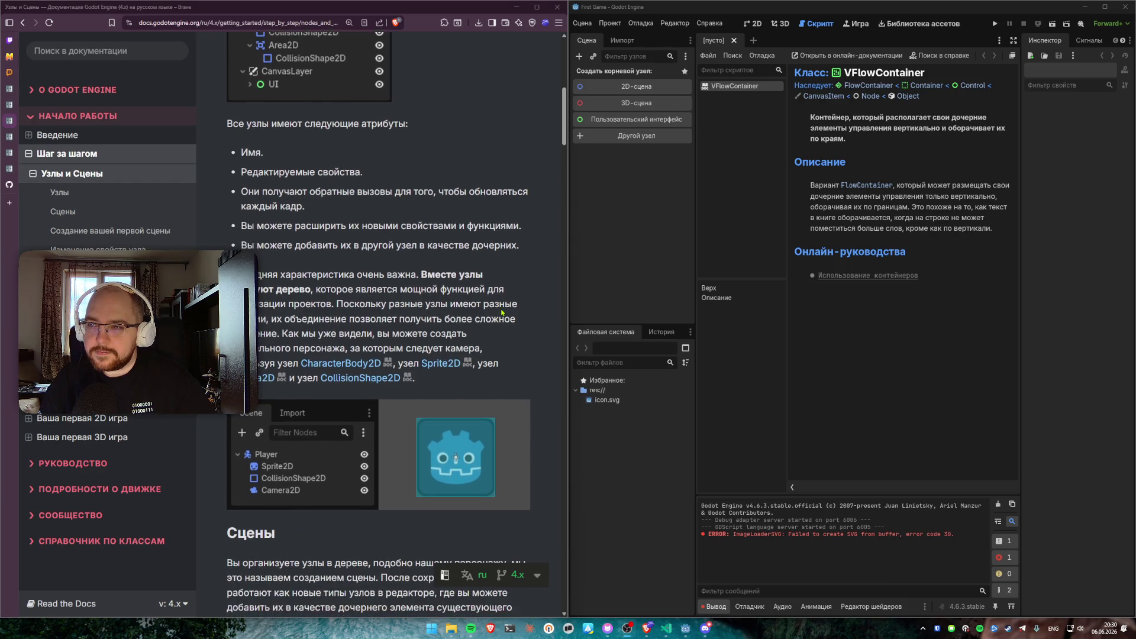
left_click_drag(235, 232, 527, 231)
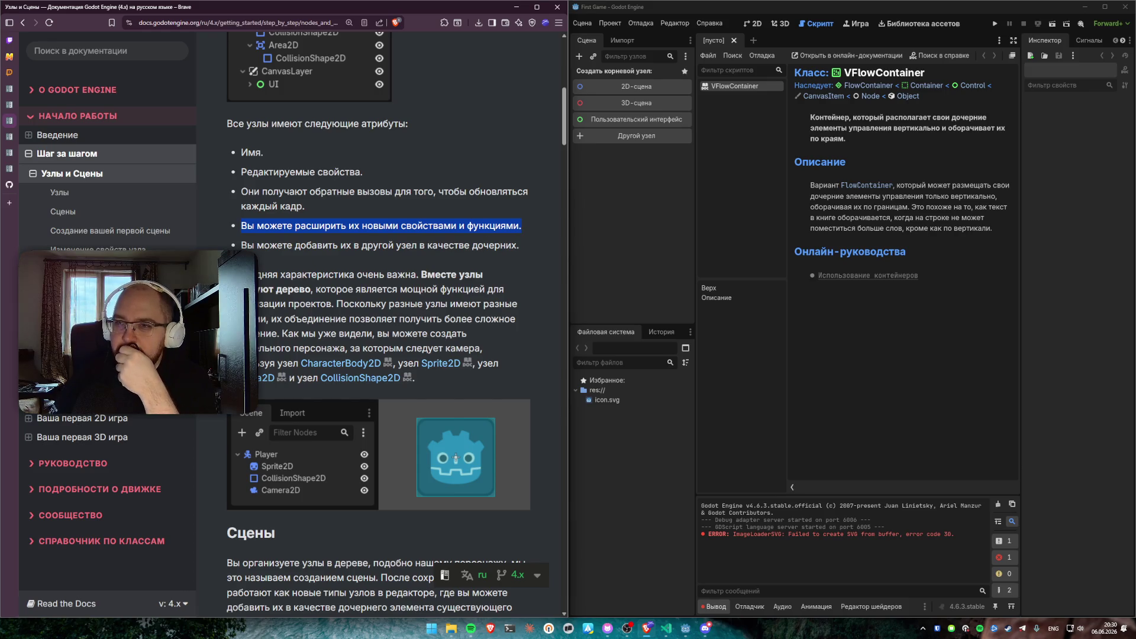
left_click(244, 243)
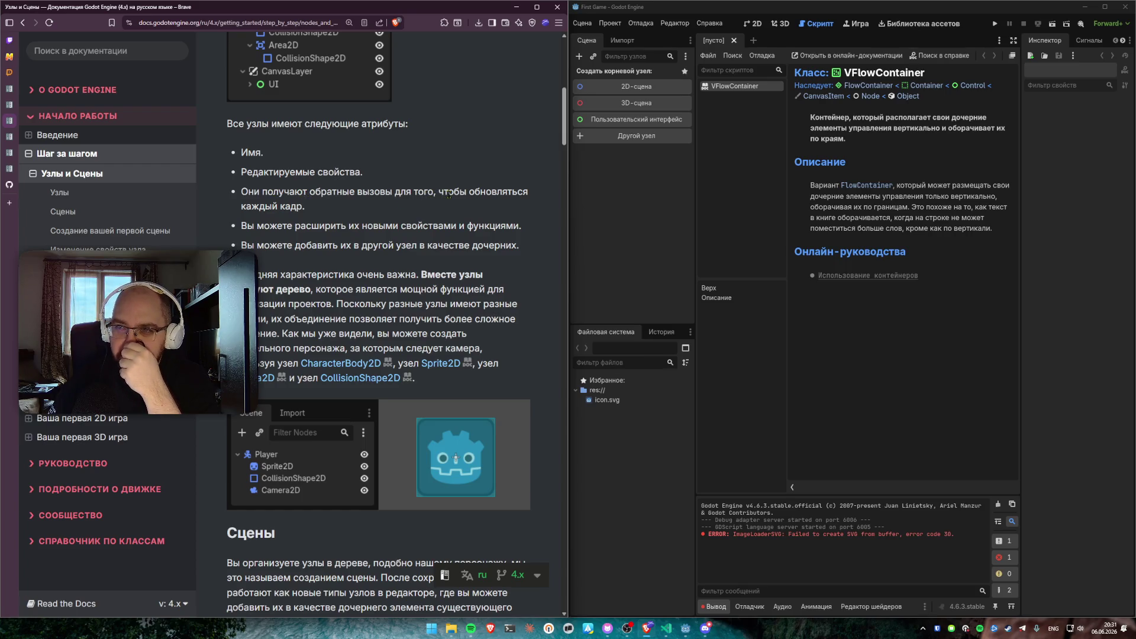
left_click_drag(363, 210, 242, 201)
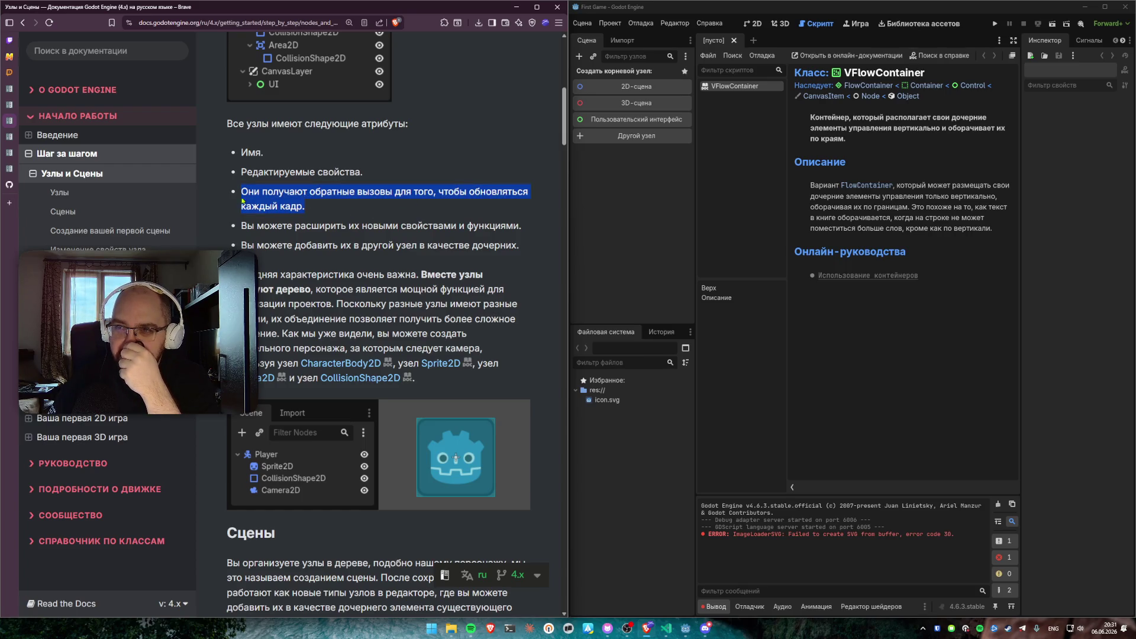
left_click(232, 197)
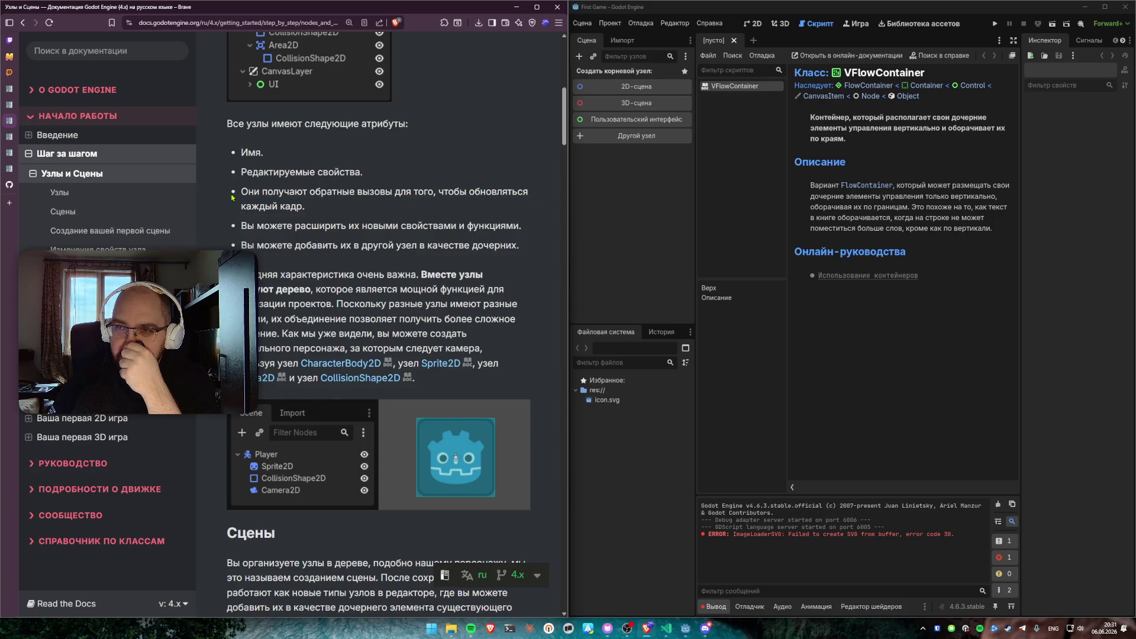
scroll(232, 197, "down", 2)
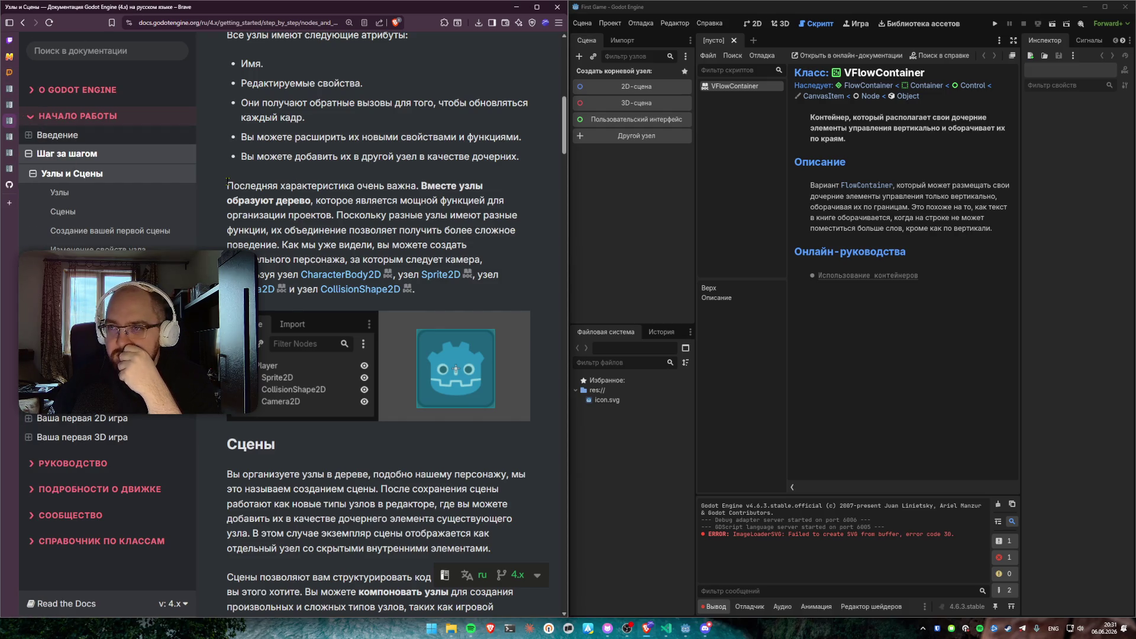
mouse_move(228, 183)
left_mouse_down()
mouse_move(426, 190)
mouse_move(303, 197)
mouse_move(335, 214)
left_mouse_up()
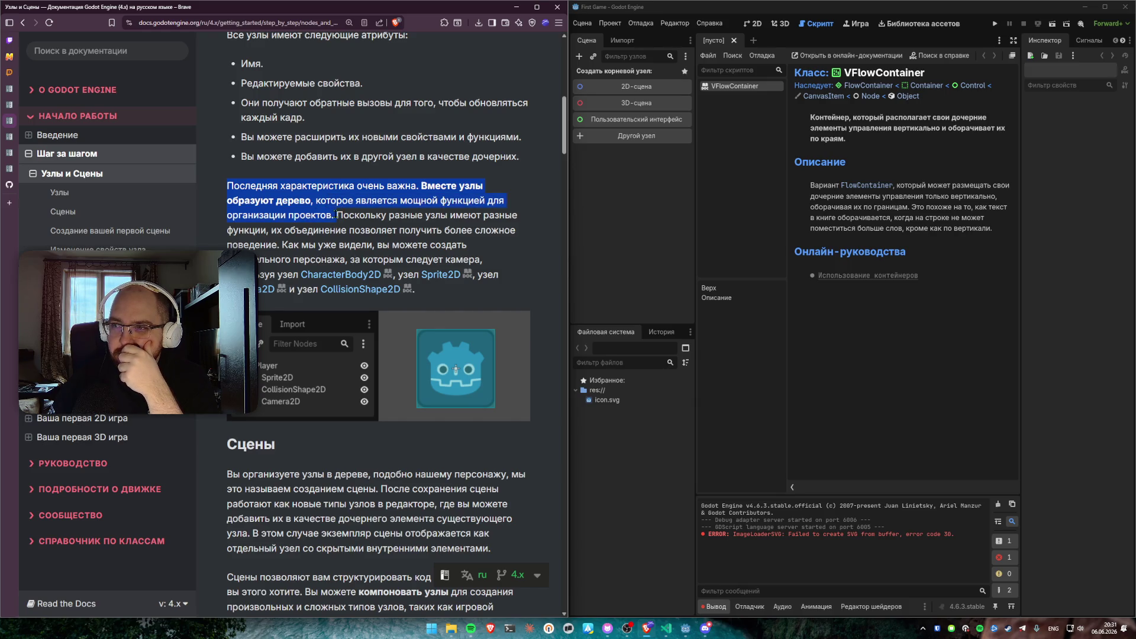
mouse_move(337, 215)
left_mouse_down()
mouse_move(366, 231)
mouse_move(283, 232)
mouse_move(348, 260)
mouse_move(388, 255)
mouse_move(284, 261)
mouse_move(484, 260)
left_mouse_up()
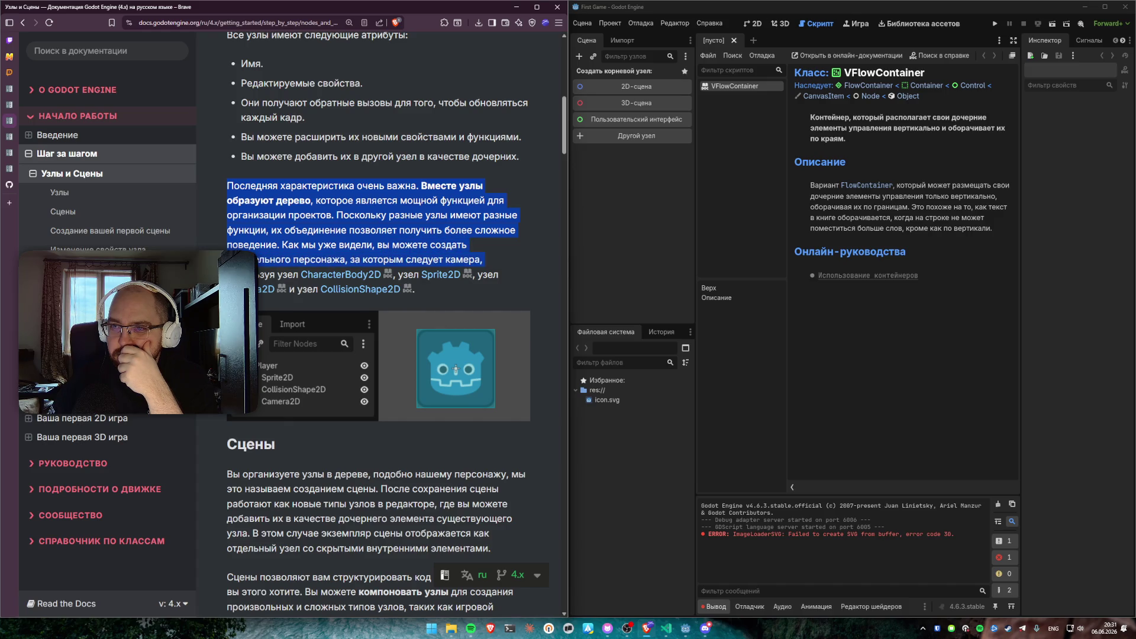
left_click(292, 246)
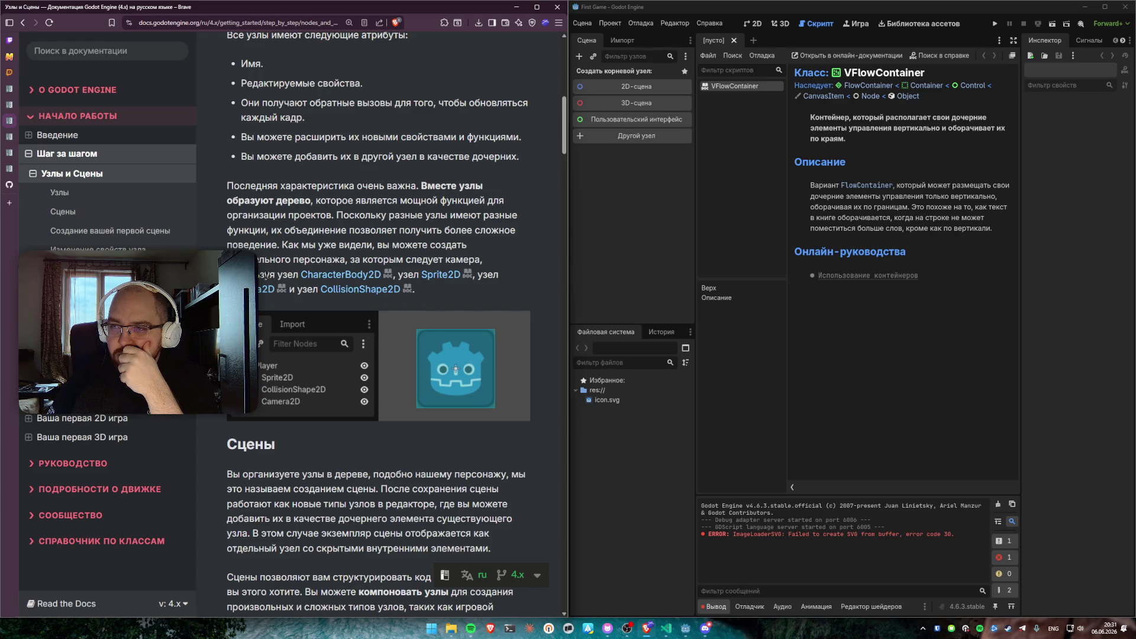
scroll(266, 275, "down", 5)
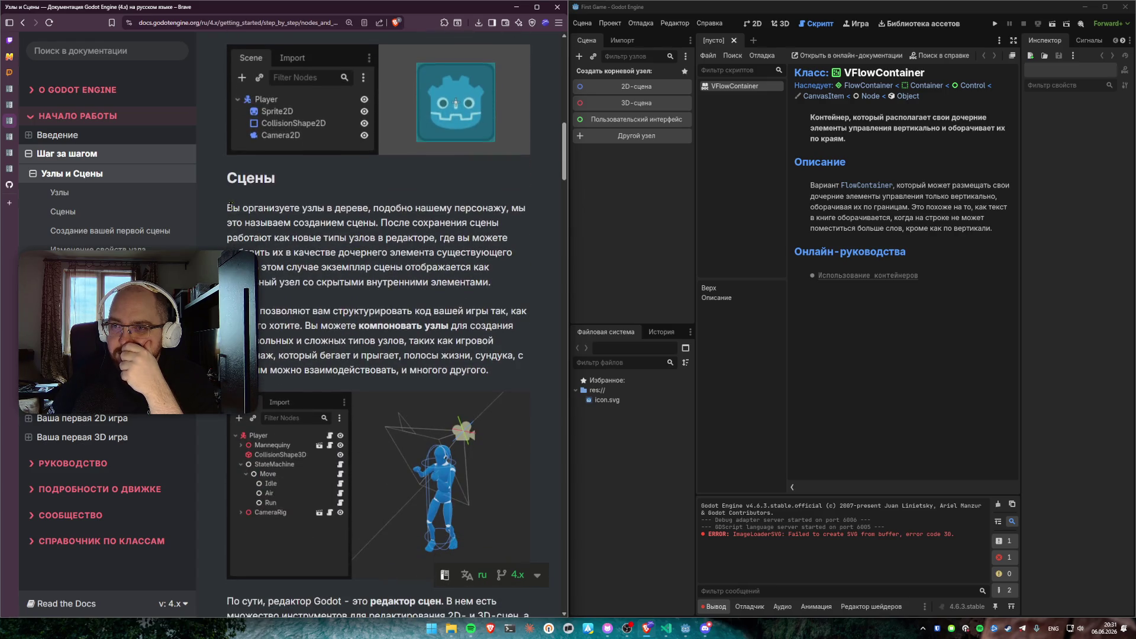
left_click_drag(229, 208, 522, 209)
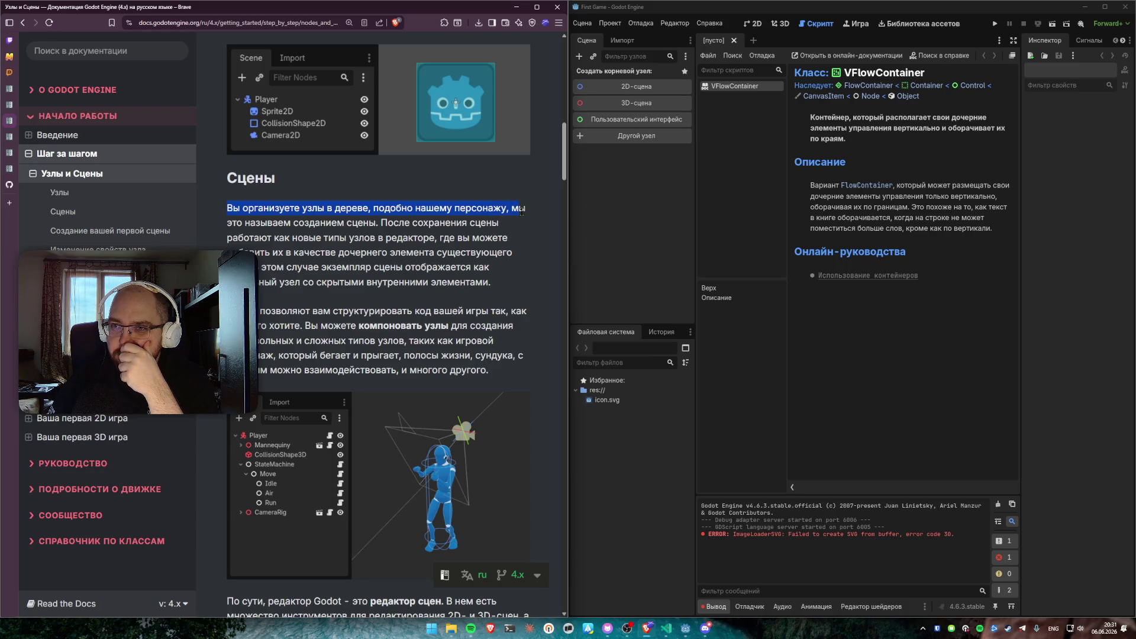
left_click(363, 236)
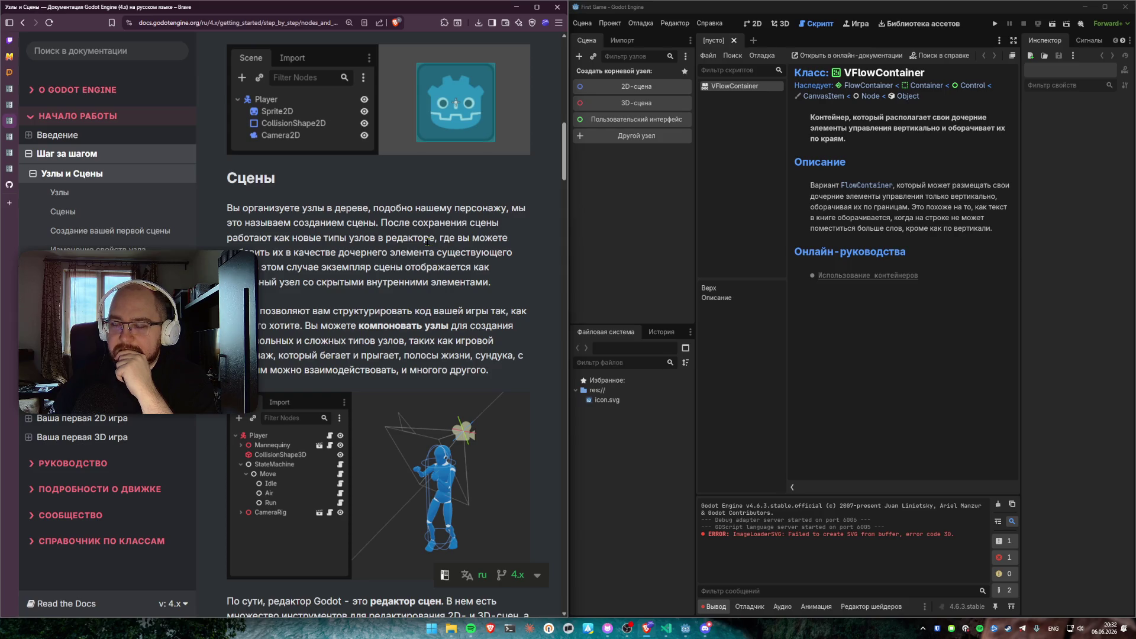
mouse_move(382, 223)
left_mouse_down()
mouse_move(385, 237)
mouse_move(310, 238)
mouse_move(436, 238)
mouse_move(293, 253)
mouse_move(513, 254)
mouse_move(314, 283)
mouse_move(371, 268)
mouse_move(467, 269)
mouse_move(495, 272)
mouse_move(490, 284)
mouse_move(399, 267)
mouse_move(341, 278)
mouse_move(496, 289)
left_mouse_up()
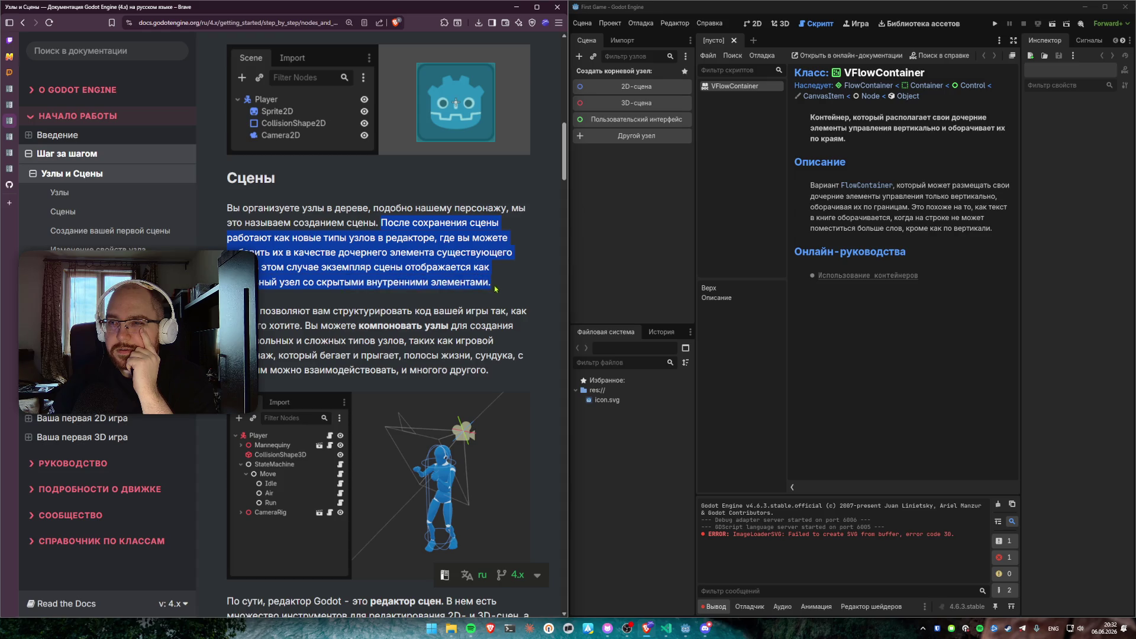
left_click(442, 282)
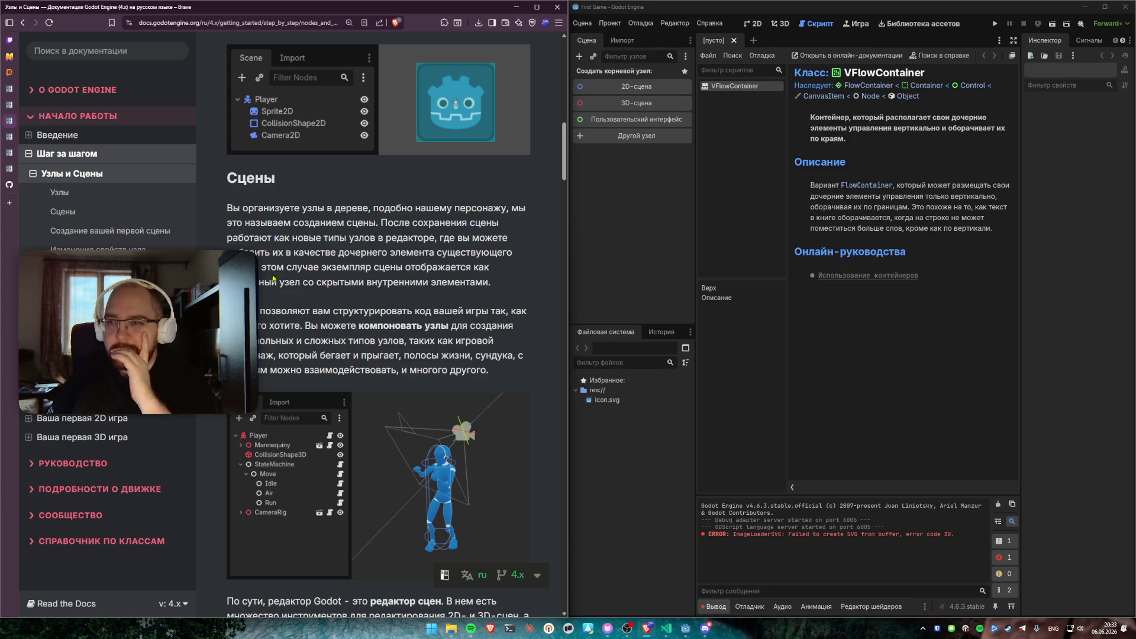
mouse_move(259, 312)
left_mouse_down()
mouse_move(503, 312)
mouse_move(341, 322)
mouse_move(320, 325)
mouse_move(444, 326)
mouse_move(304, 340)
mouse_move(426, 342)
mouse_move(277, 350)
mouse_move(487, 356)
mouse_move(509, 370)
left_mouse_up()
left_click(489, 373)
scroll(490, 373, "down", 6)
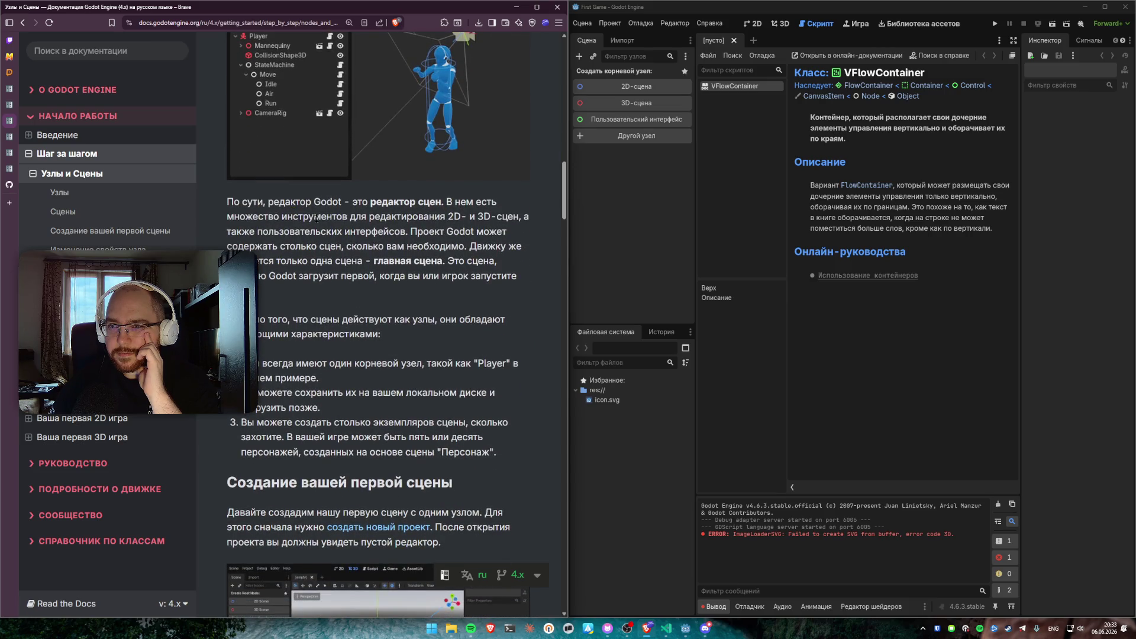
mouse_move(384, 218)
left_mouse_down()
mouse_move(445, 232)
mouse_move(261, 247)
mouse_move(467, 247)
mouse_move(308, 261)
mouse_move(460, 262)
mouse_move(449, 262)
left_mouse_up()
left_click(448, 261)
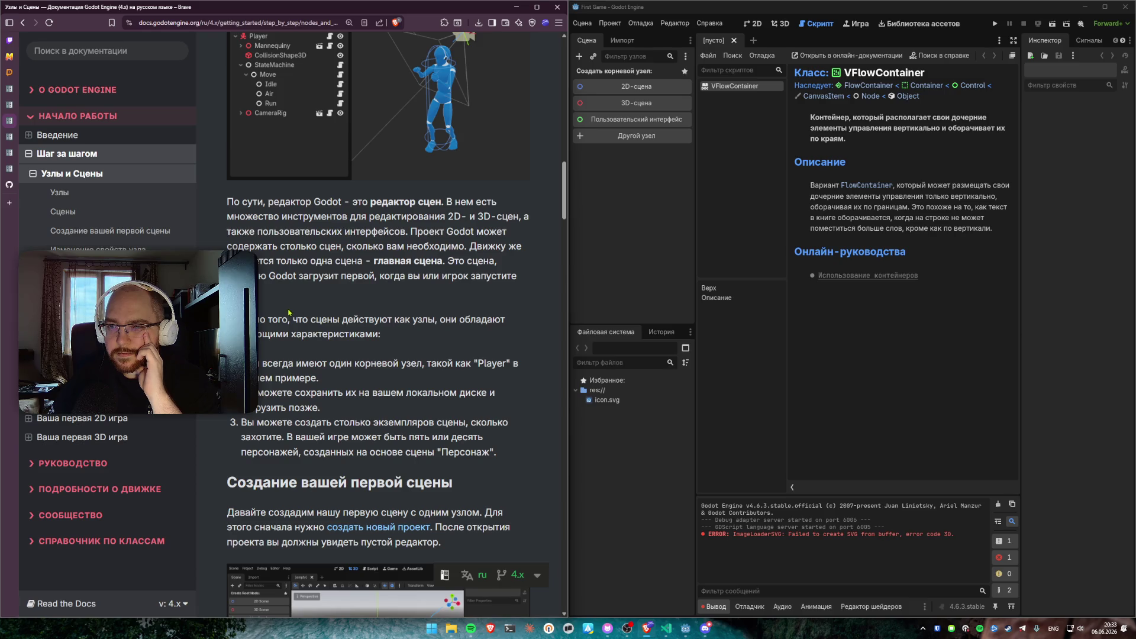
scroll(303, 259, "down", 2)
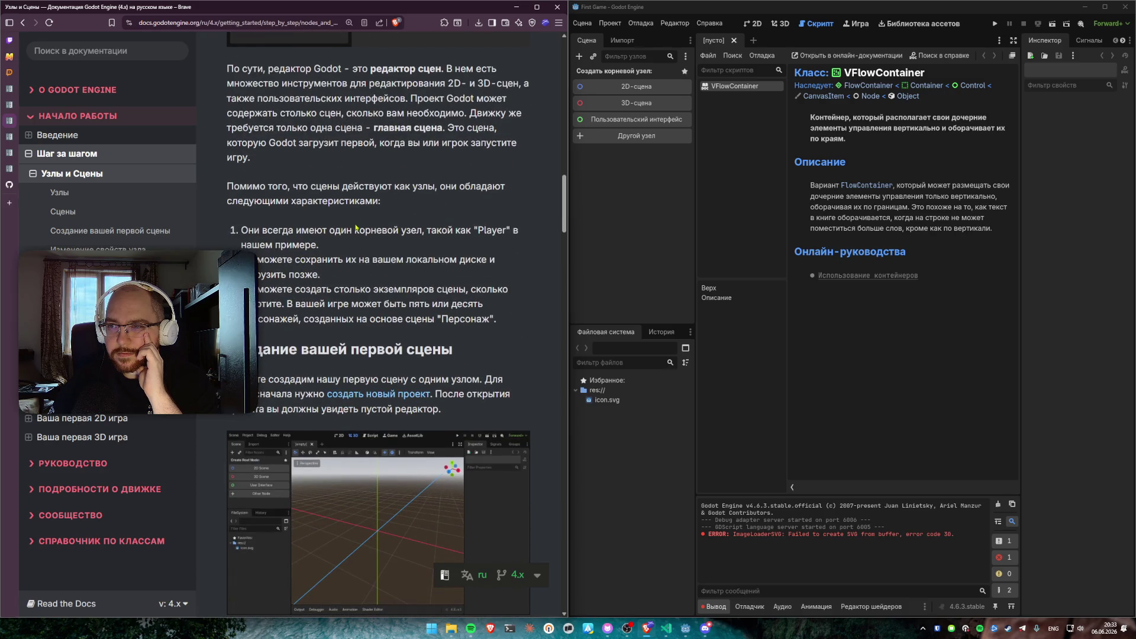
left_click_drag(228, 189, 385, 213)
left_click_drag(247, 231, 356, 252)
left_click(355, 253)
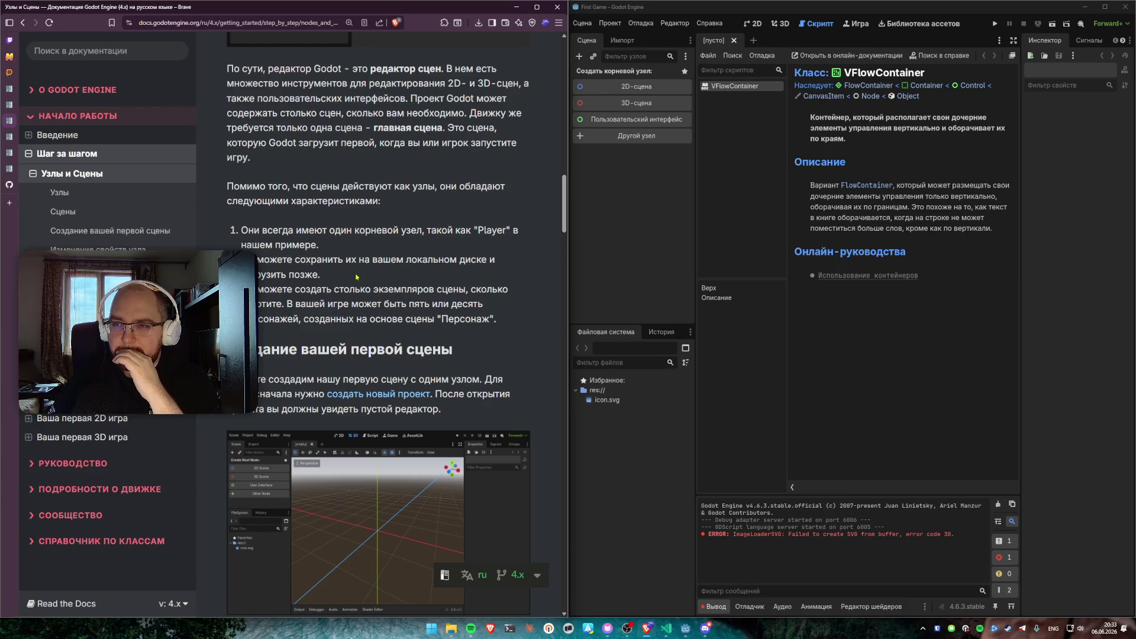
scroll(359, 274, "down", 2)
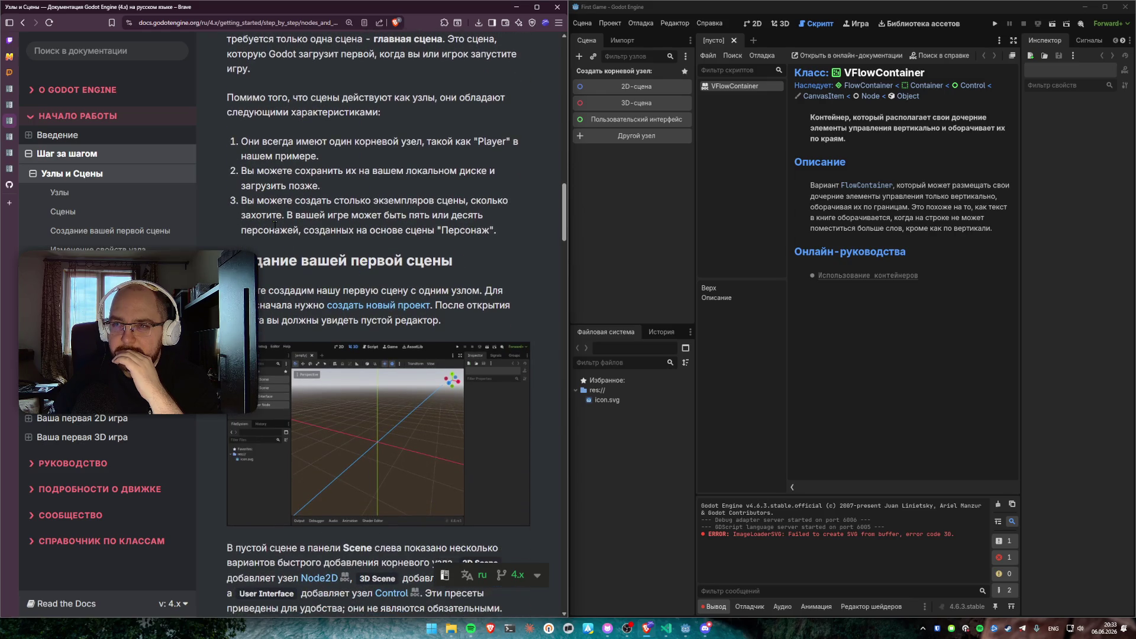
left_click_drag(241, 201, 467, 202)
left_click(467, 202)
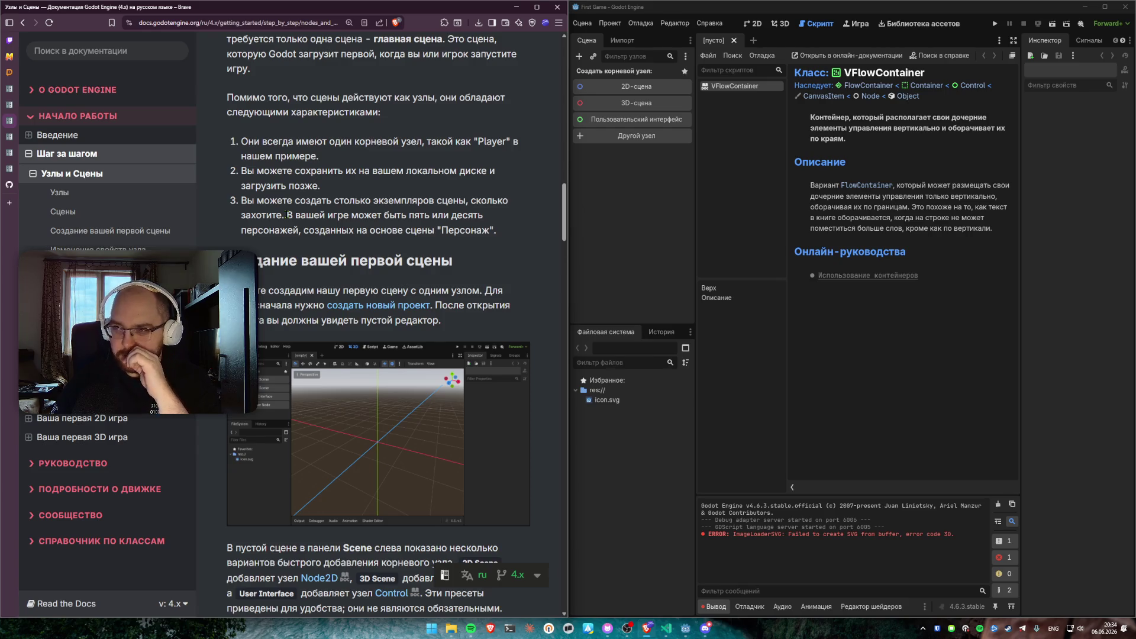
scroll(287, 214, "down", 2)
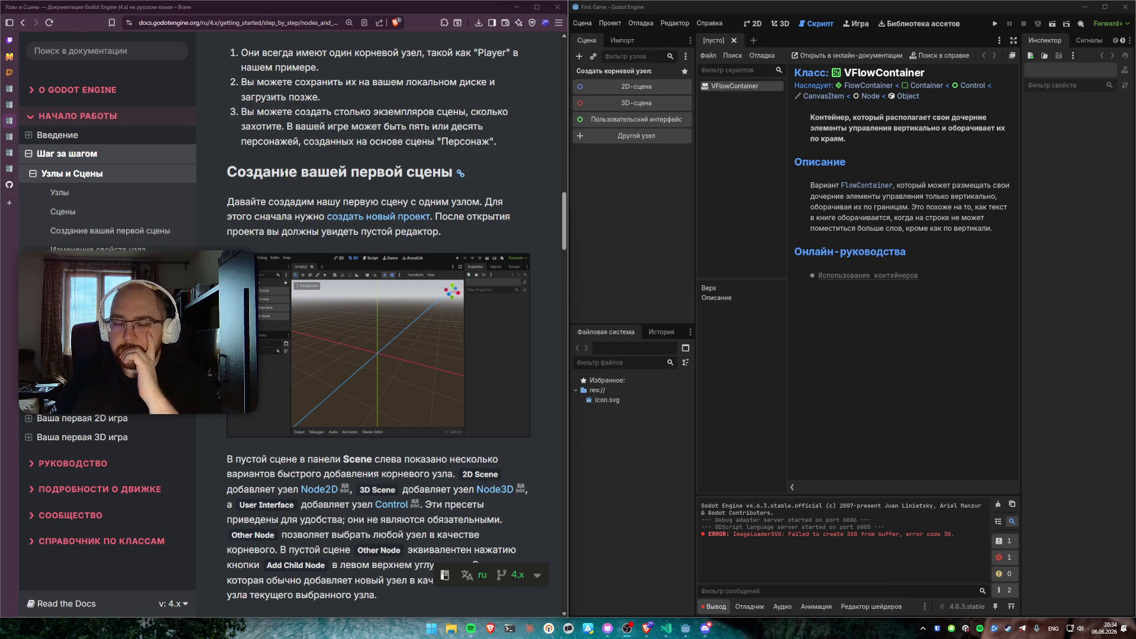
scroll(284, 173, "down", 1)
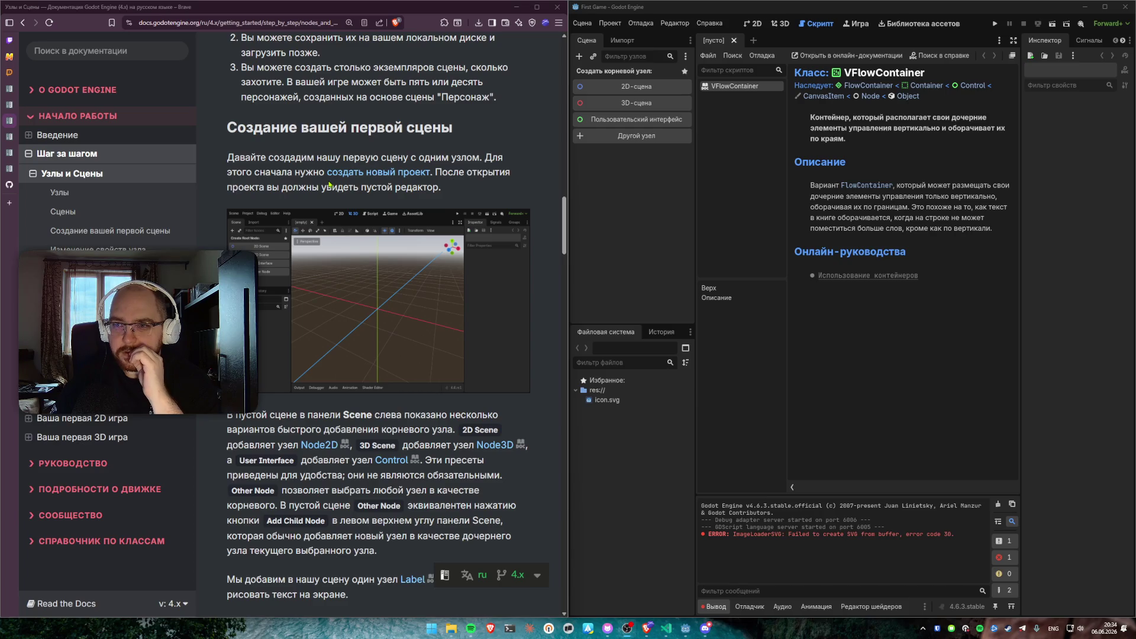
scroll(330, 184, "down", 2)
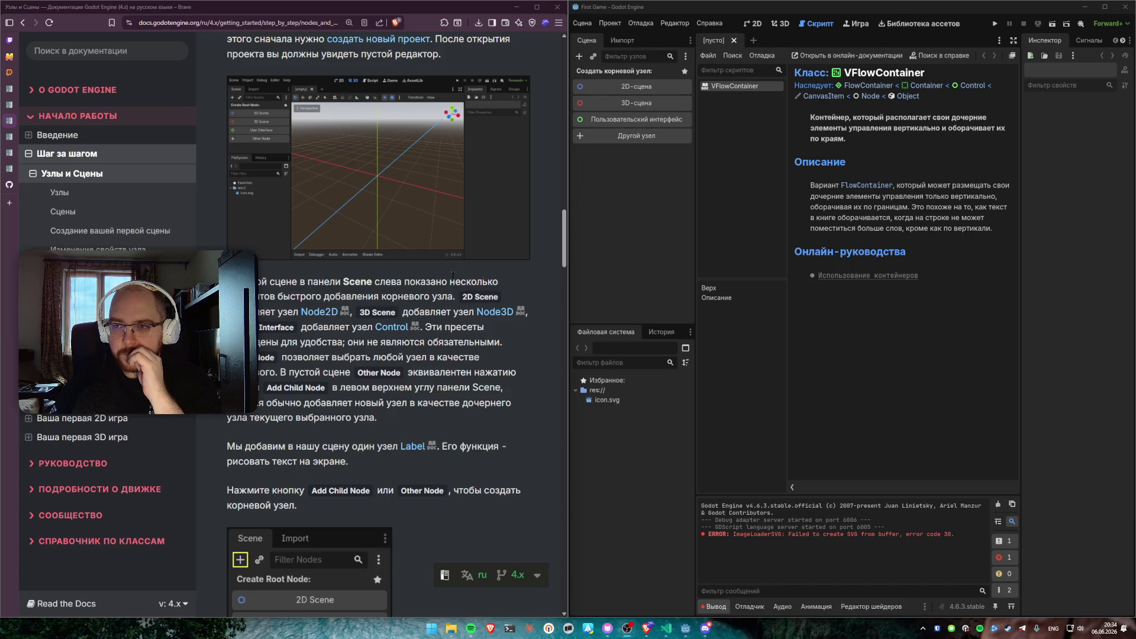
left_click(621, 194)
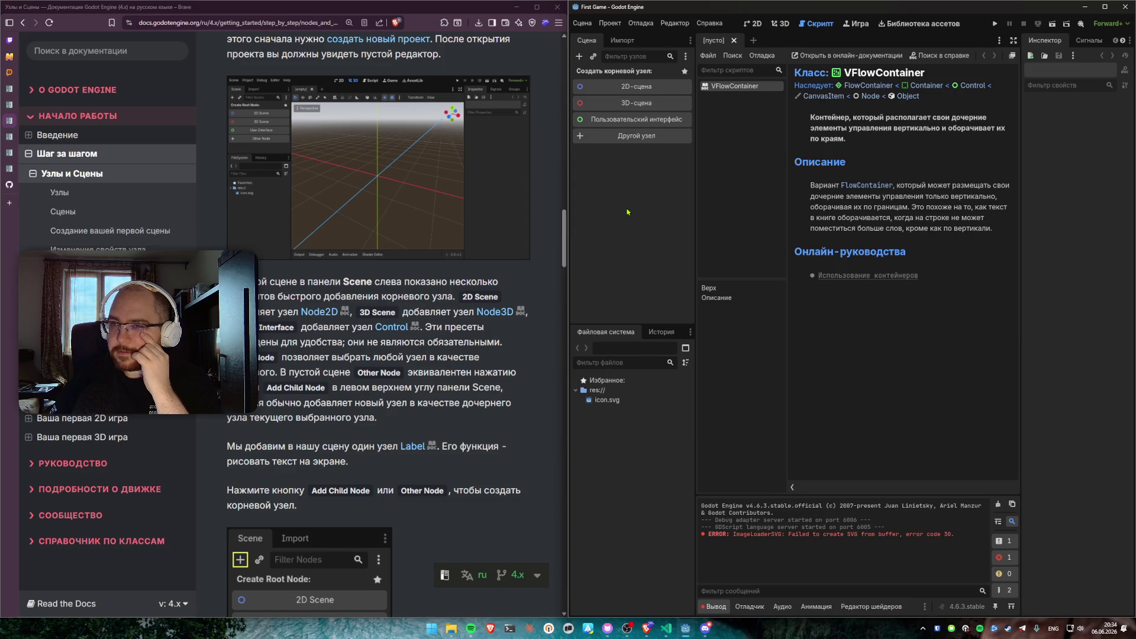
scroll(512, 263, "down", 5)
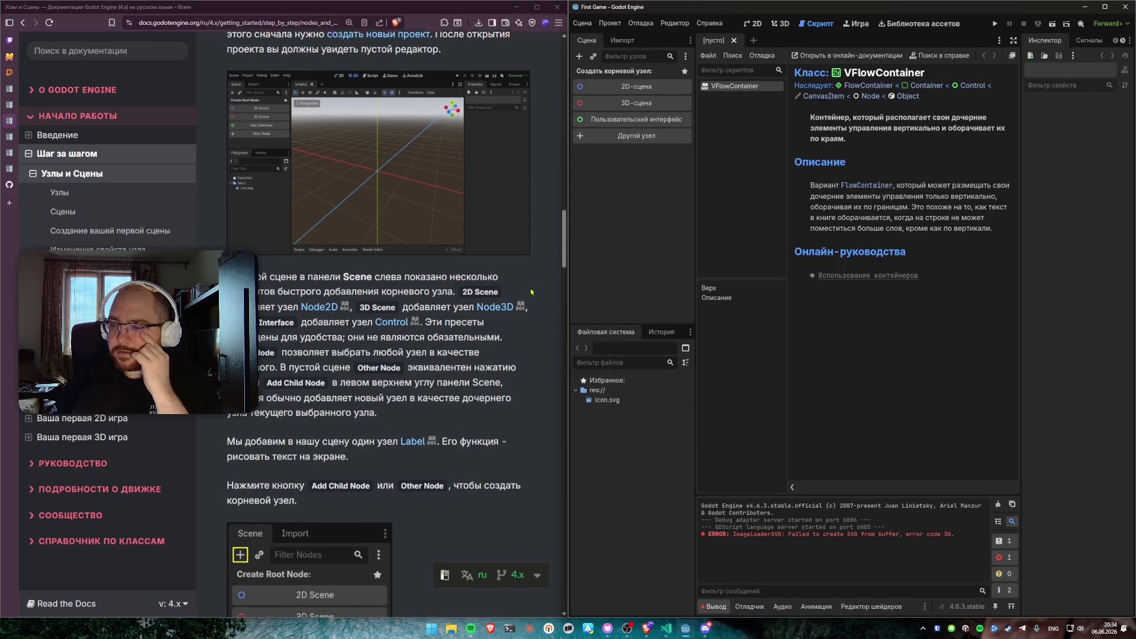
scroll(512, 262, "down", 3)
scroll(515, 251, "up", 7)
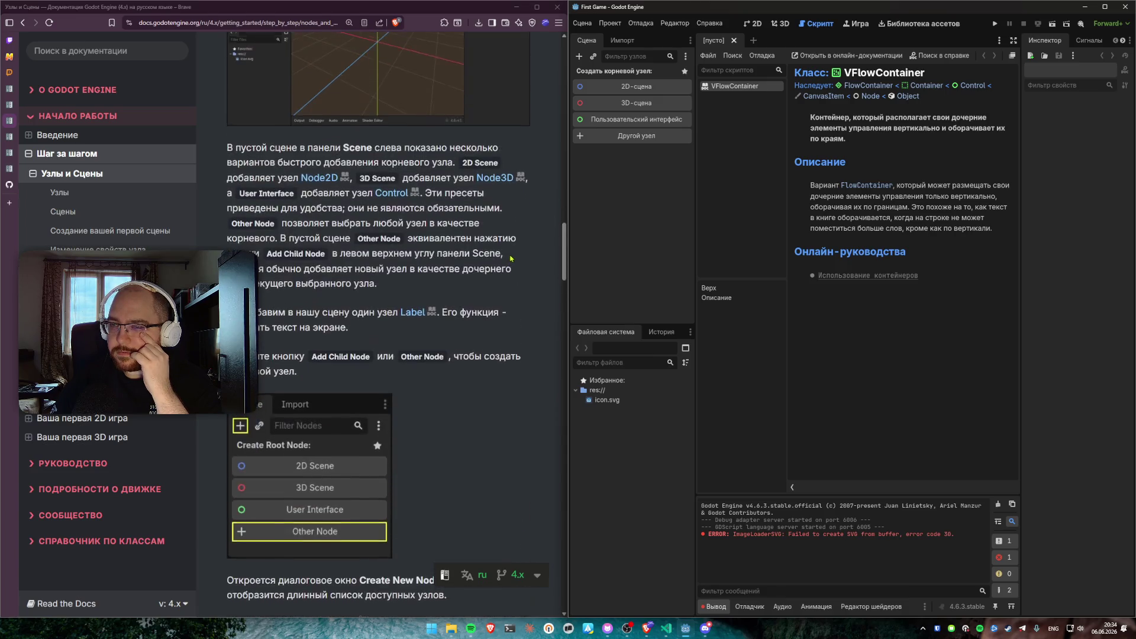
left_click(642, 87)
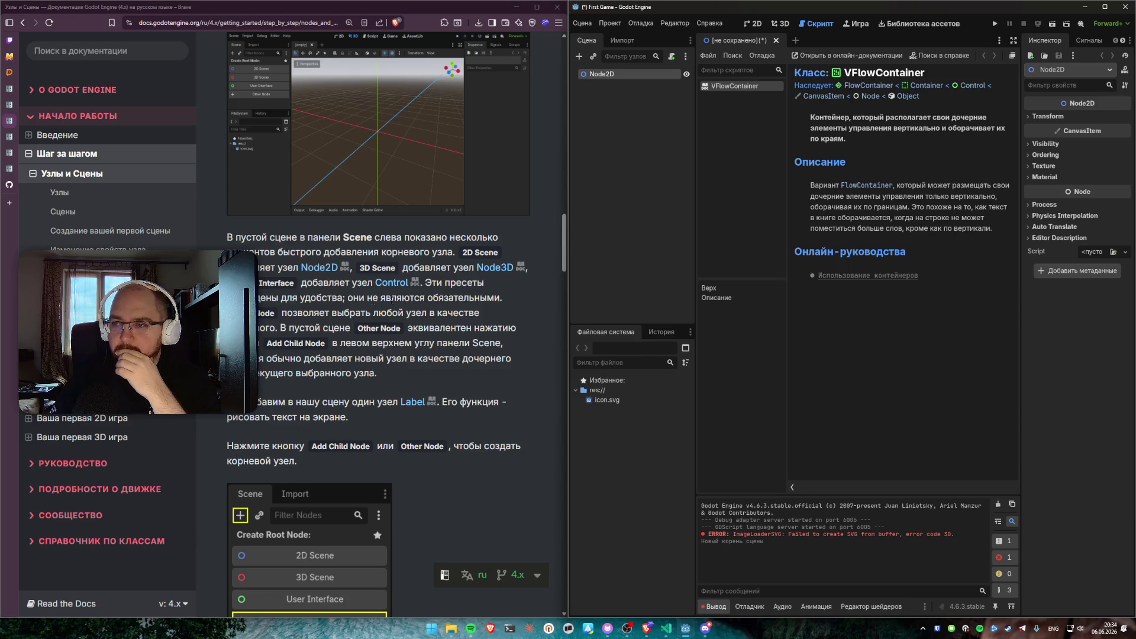
Back in the docs, read about empty scene root options down to adding a Label node
left_click(459, 282)
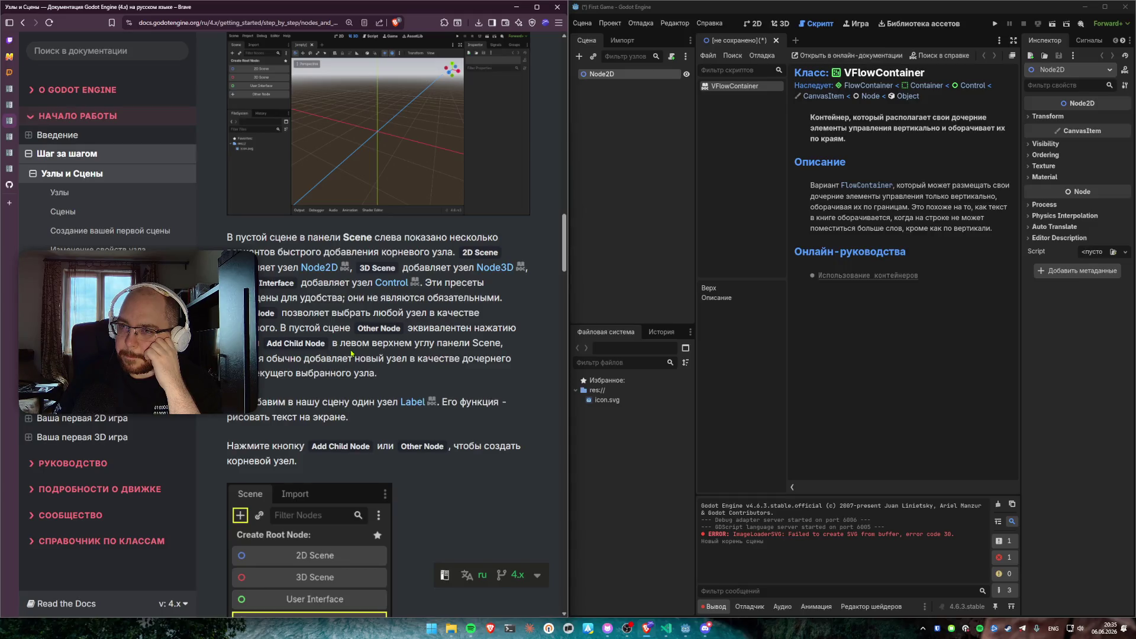
mouse_move(284, 328)
left_mouse_down()
mouse_move(387, 329)
mouse_move(325, 343)
left_mouse_up()
left_click(401, 340)
scroll(366, 356, "down", 2)
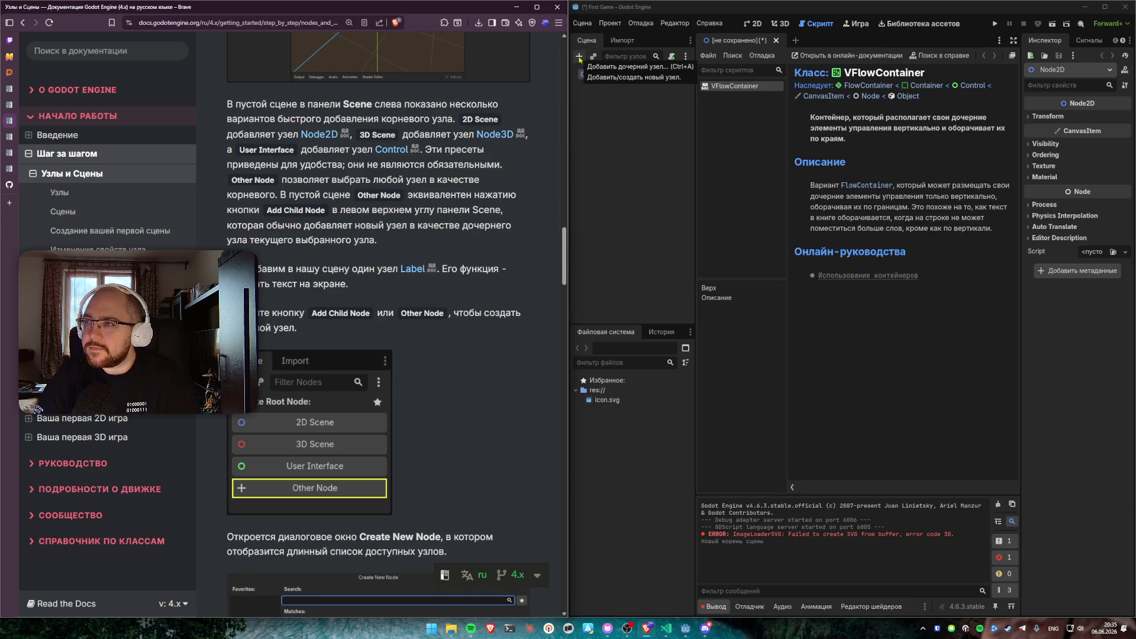
scroll(293, 237, "down", 2)
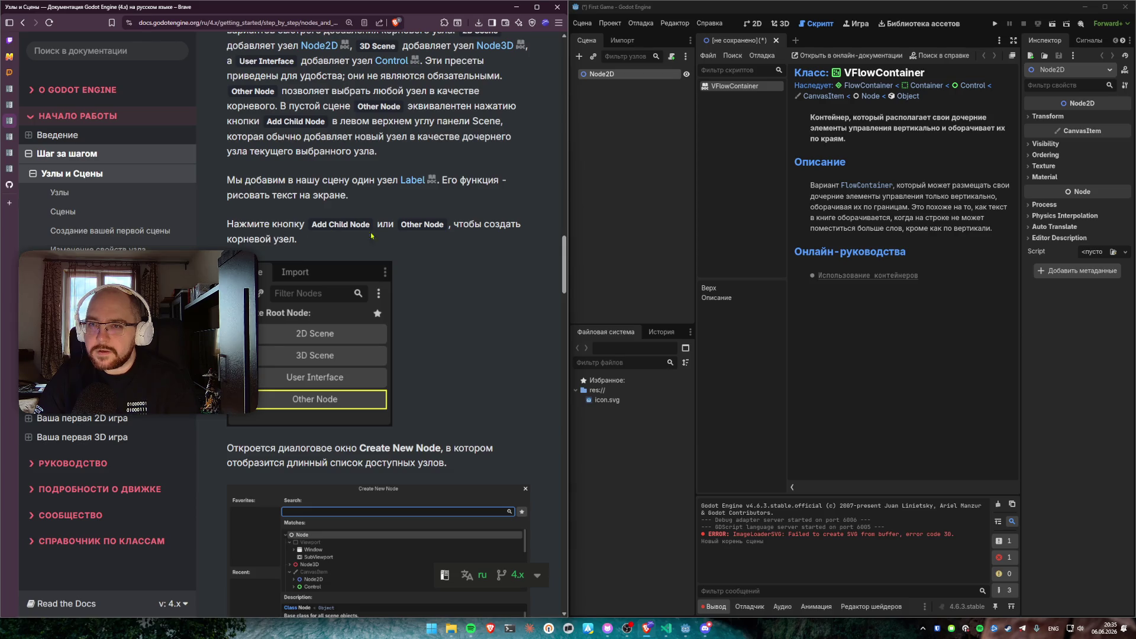
scroll(439, 241, "down", 1)
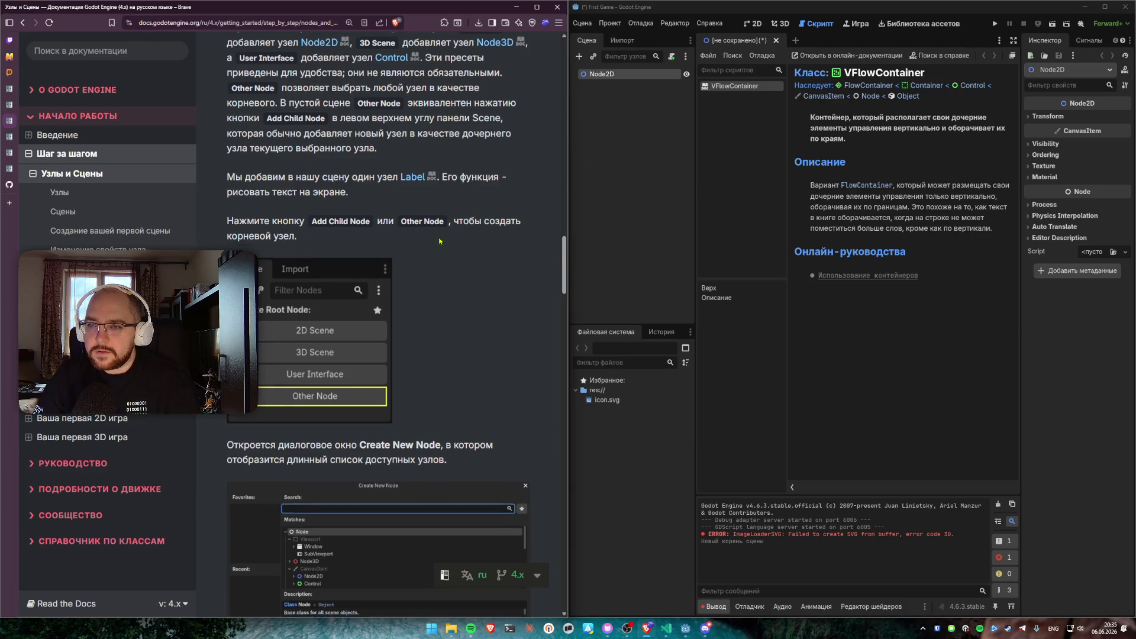
Delete the Node2D root, then open the Create New Node dialog via 'Другой узел' over the editor
scroll(439, 241, "down", 4)
right_click(617, 84)
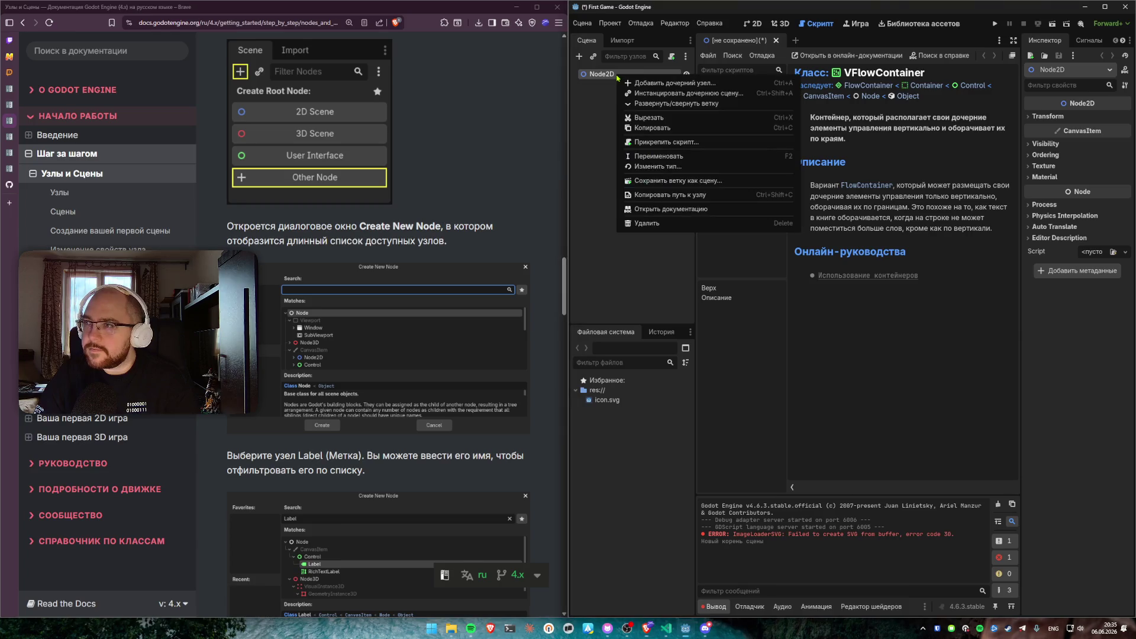
left_click(640, 224)
left_click(540, 328)
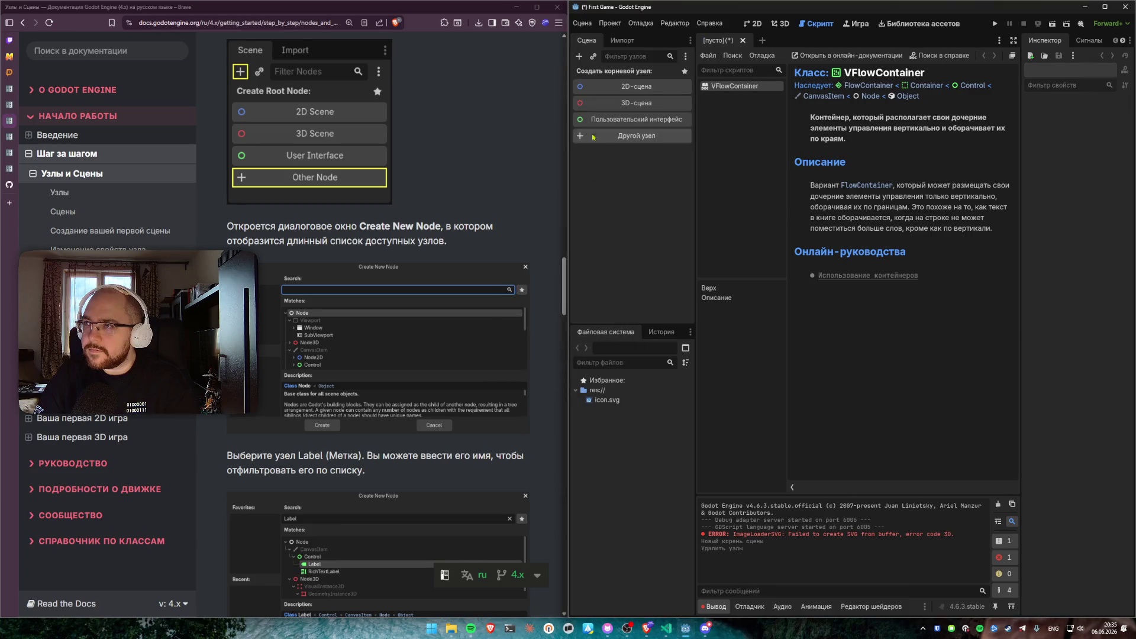
left_click(631, 137)
left_click_drag(515, 161, 711, 161)
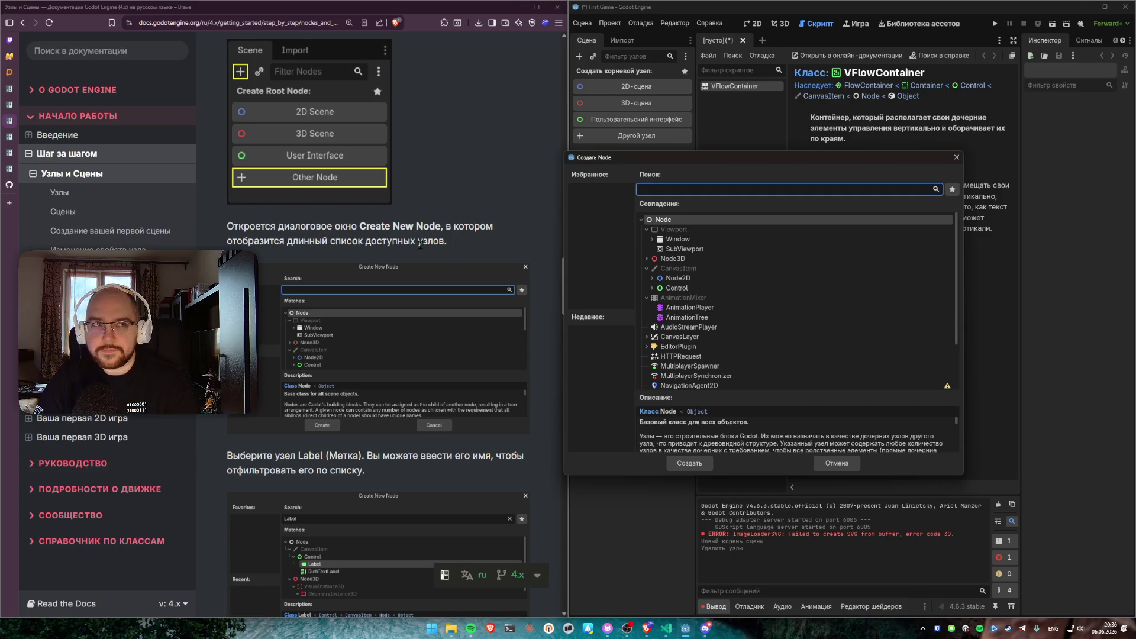
scroll(420, 245, "down", 3)
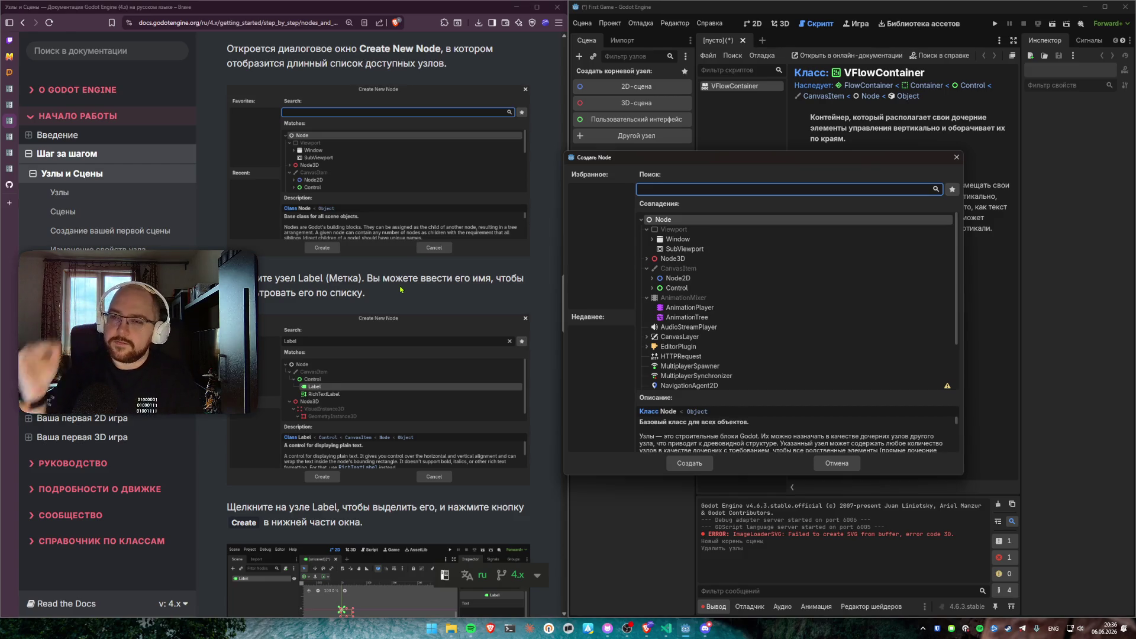
left_click(379, 295)
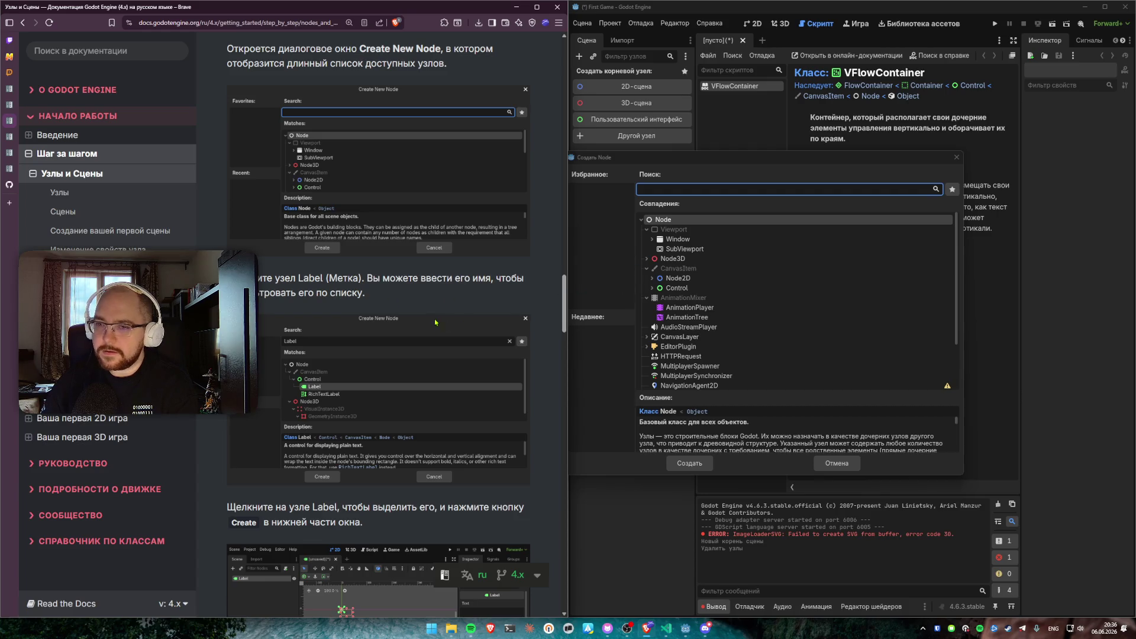
scroll(558, 278, "down", 2)
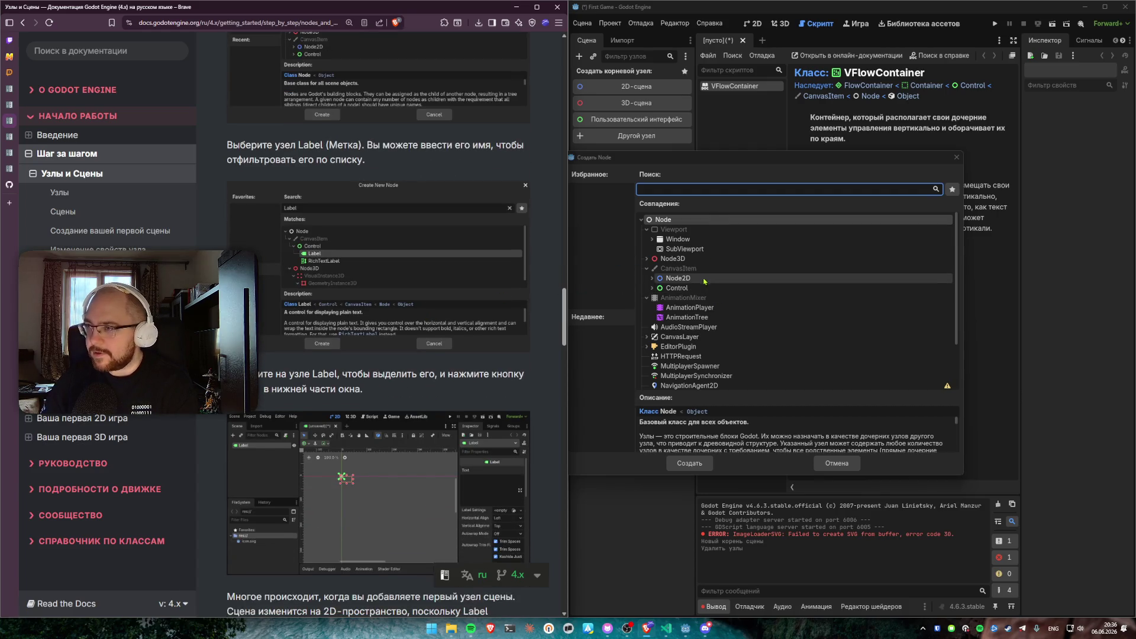
left_click(672, 193)
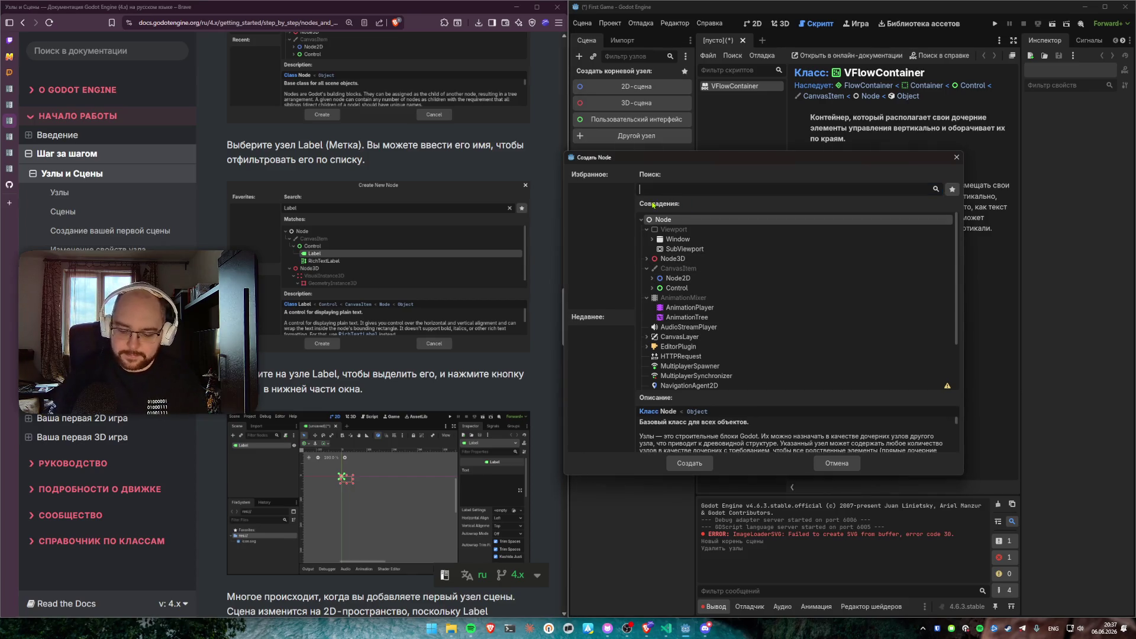
Search 'lbel' in the Create New Node dialog and enlarge the description panel for Label
type("lbel")
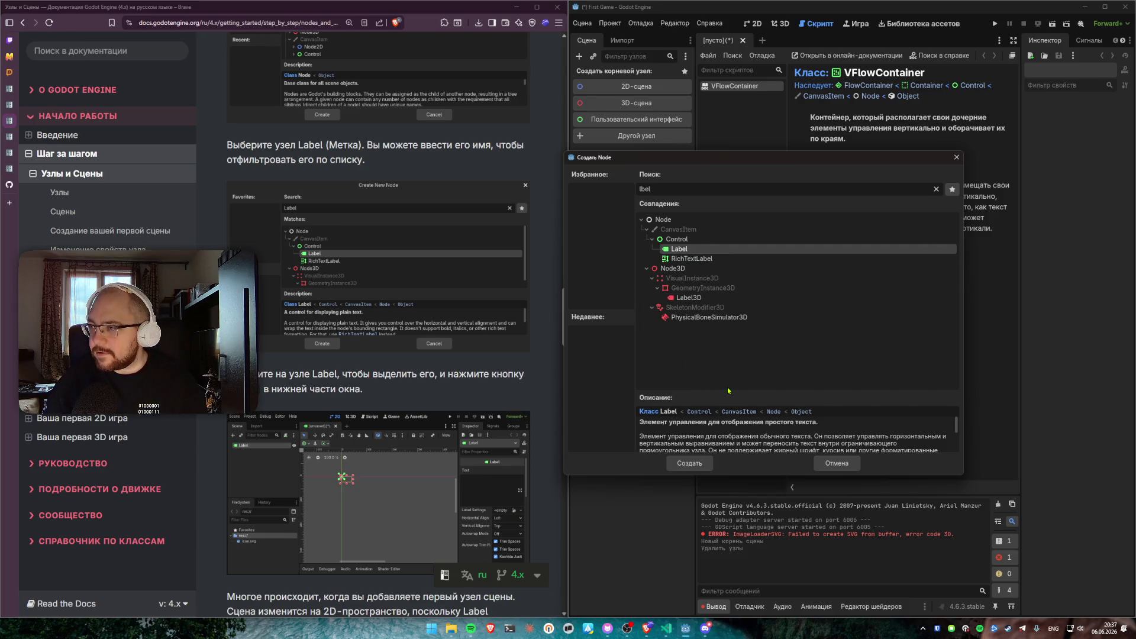
left_click_drag(720, 390, 748, 336)
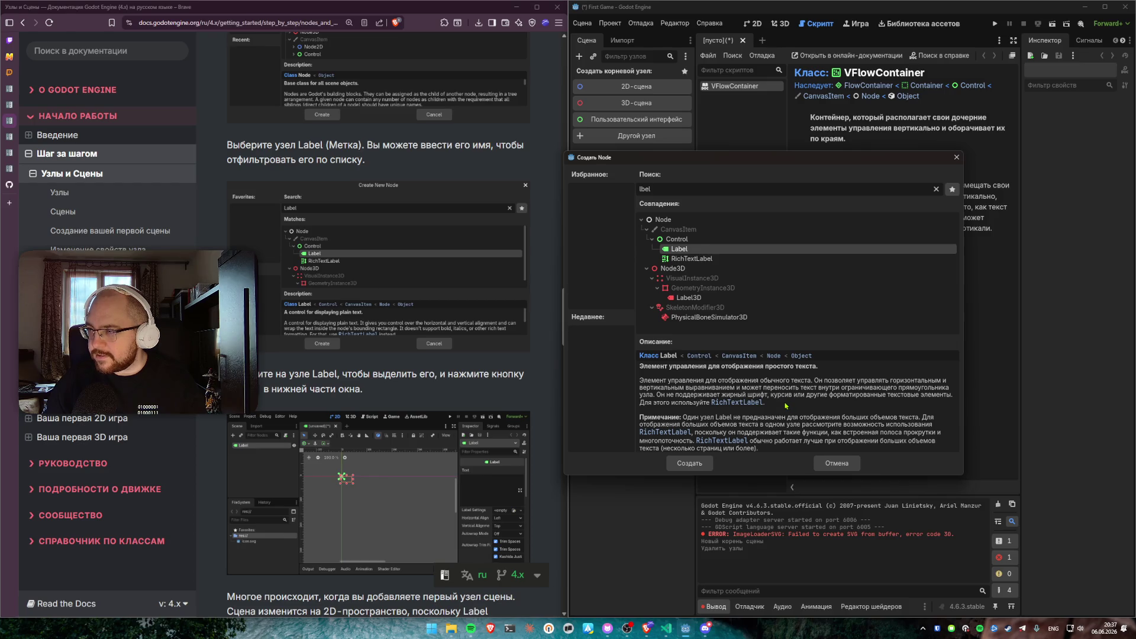
scroll(775, 421, "down", 1)
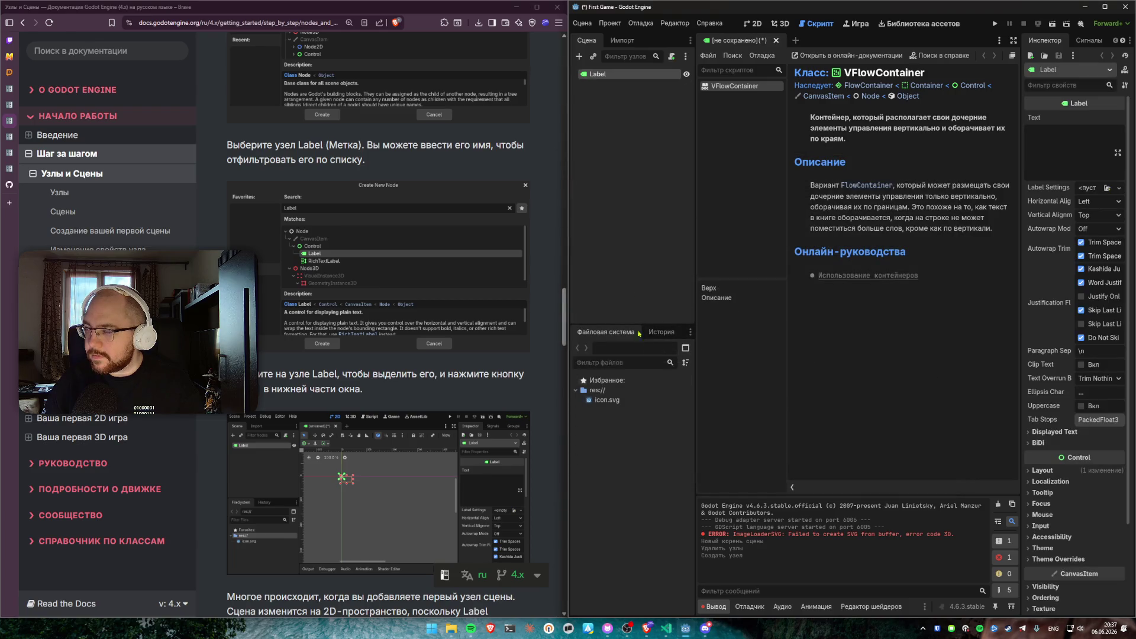
Set the Label's Text property to 'Hello World' in the 2D view, then deselect it
left_click(752, 23)
left_click(785, 166)
left_click(773, 127)
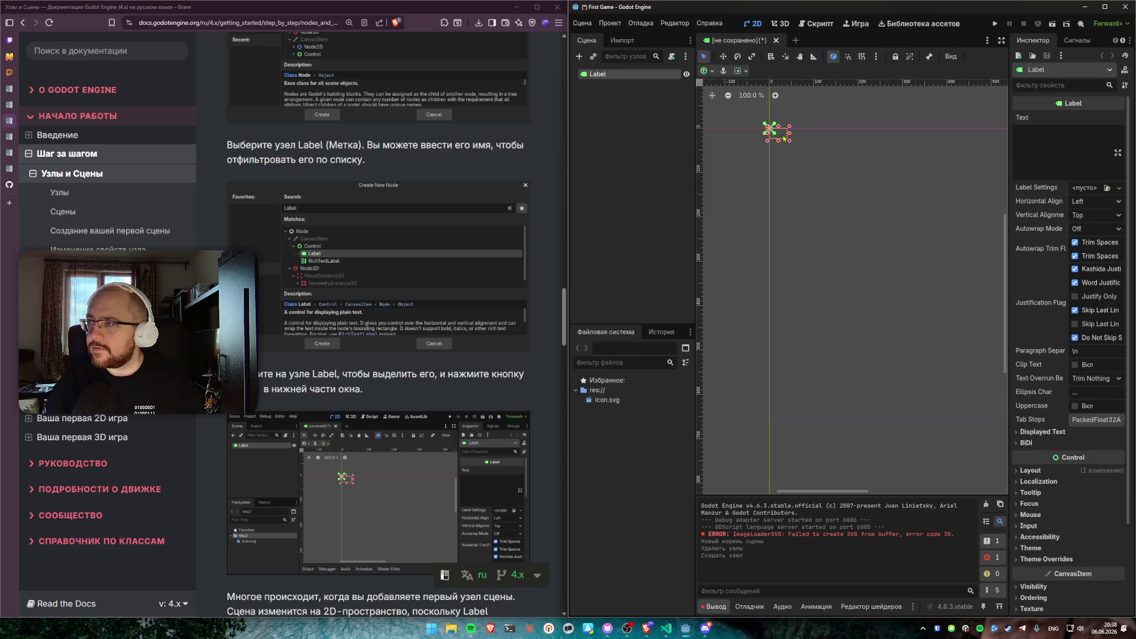
left_click(1086, 152)
type("Hello World")
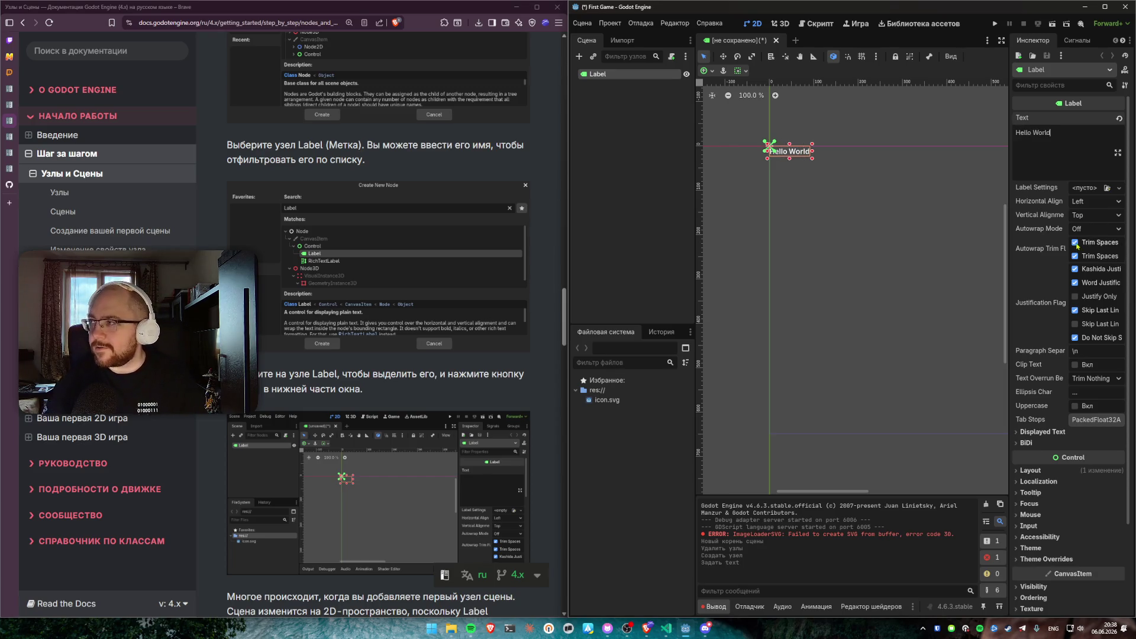
left_click(763, 179)
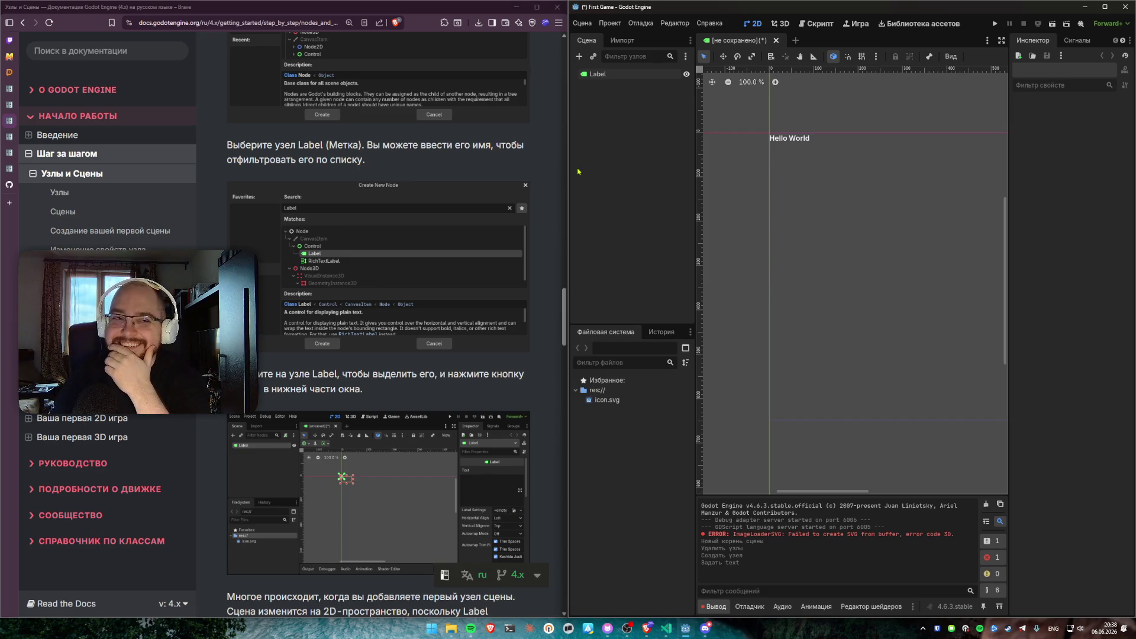
Select the Label node so the Inspector shows its 'Hello World' text
scroll(381, 265, "down", 2)
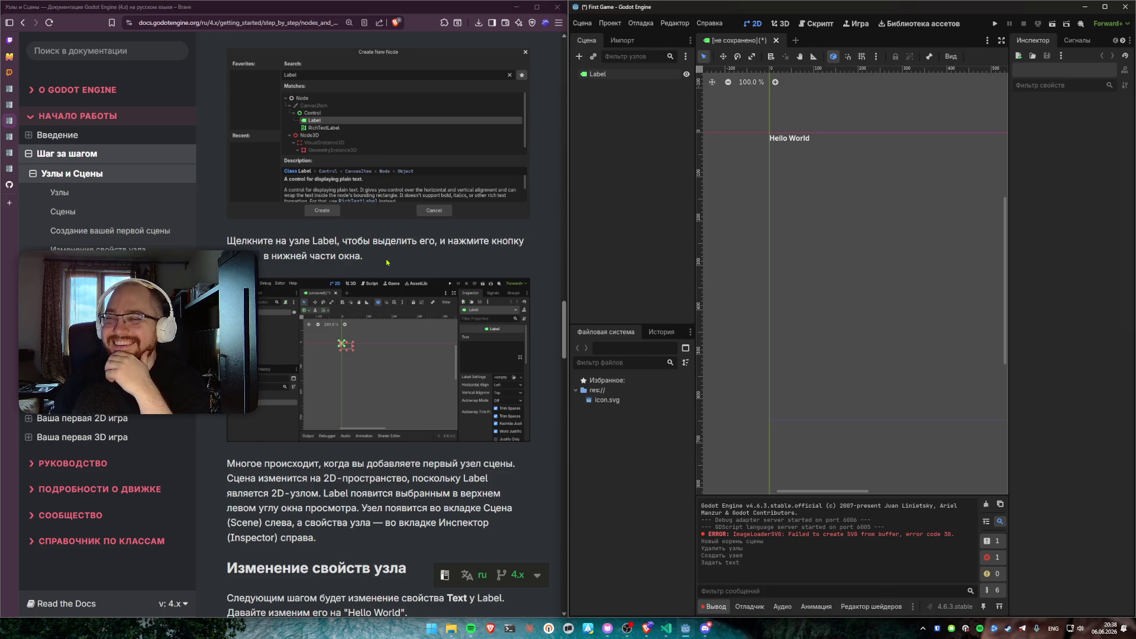
scroll(387, 262, "down", 1)
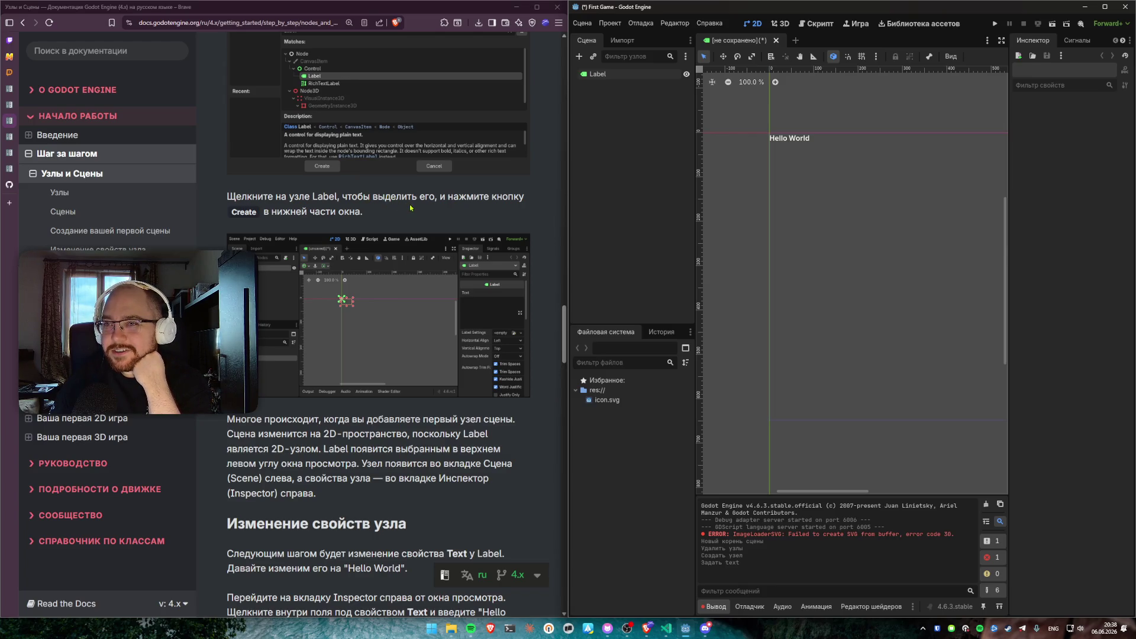
left_click(609, 74)
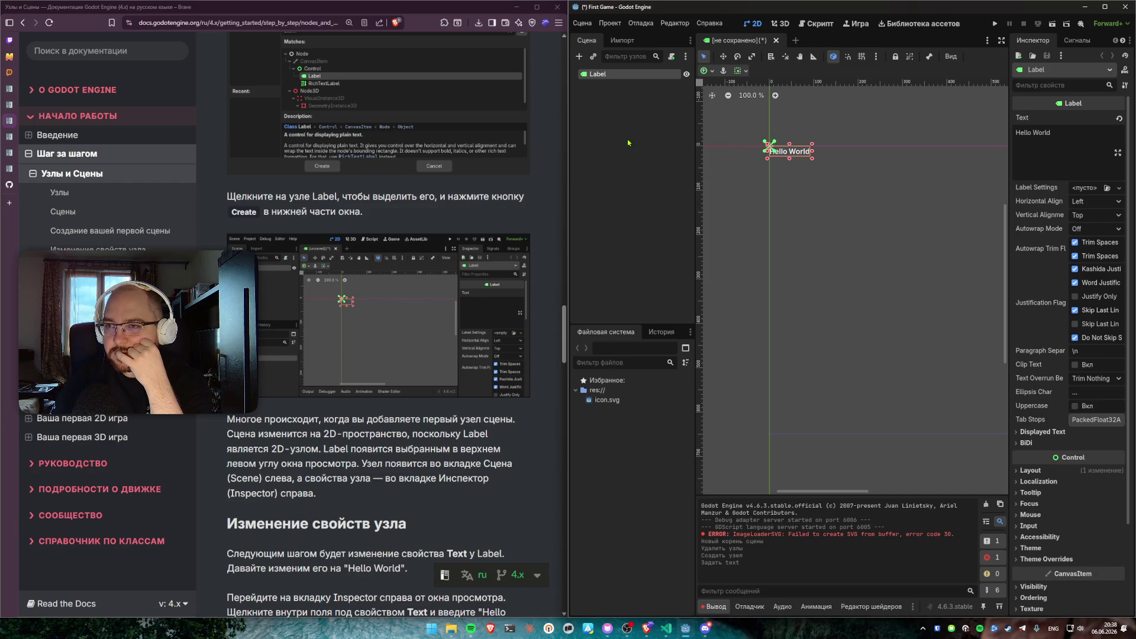
Scroll the docs and highlight the note that Label is a 2D node
scroll(273, 238, "down", 3)
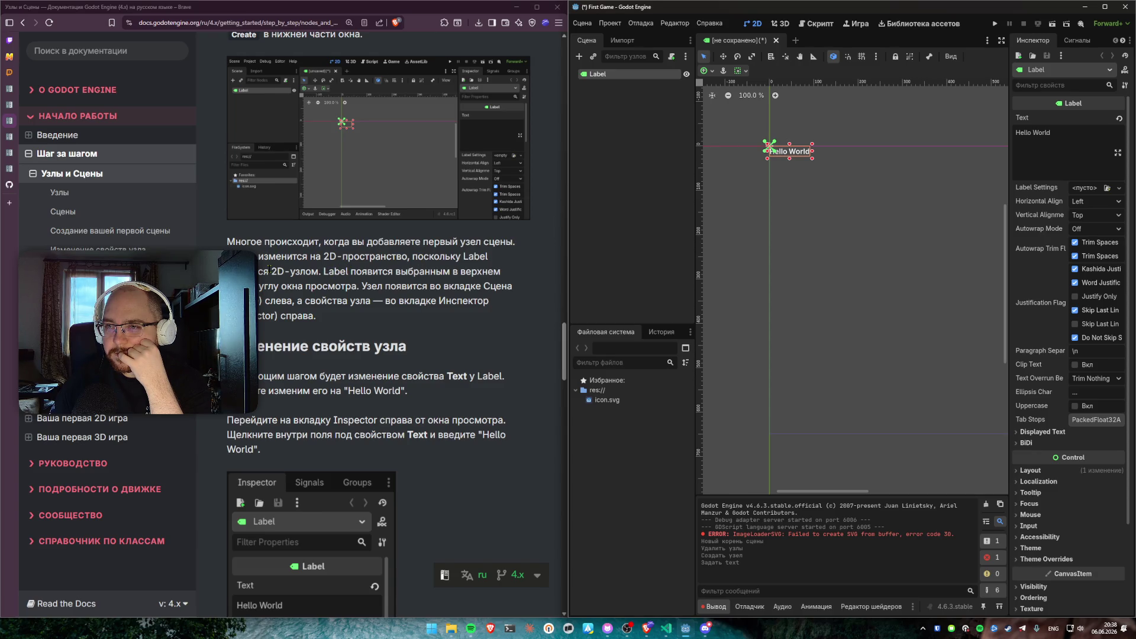
left_click_drag(271, 272, 320, 273)
left_click(319, 271)
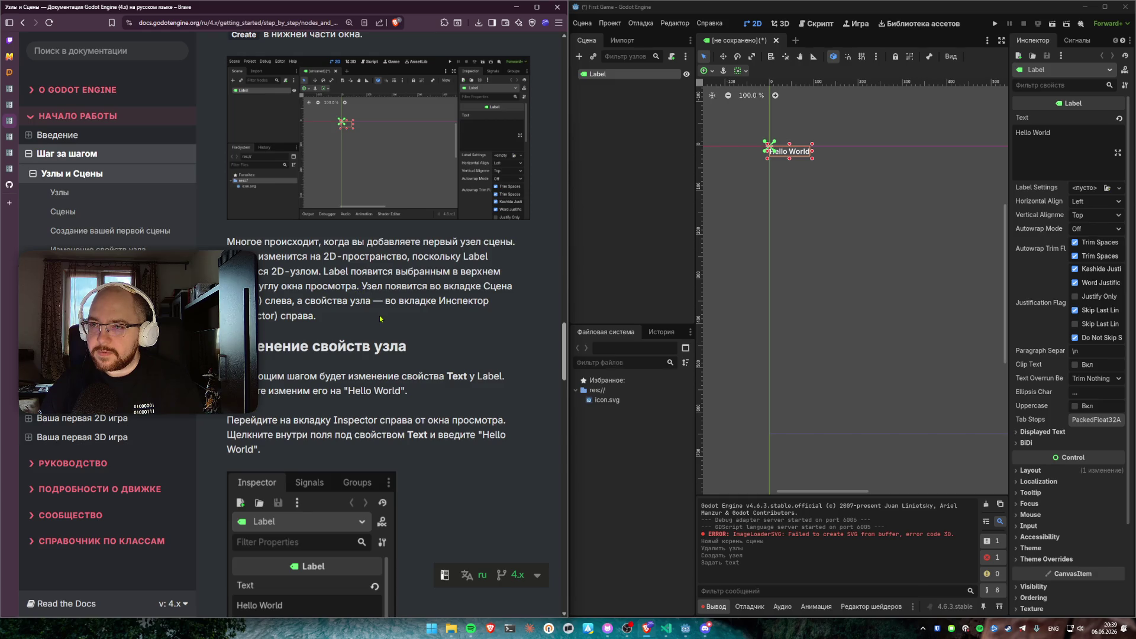
scroll(381, 319, "down", 3)
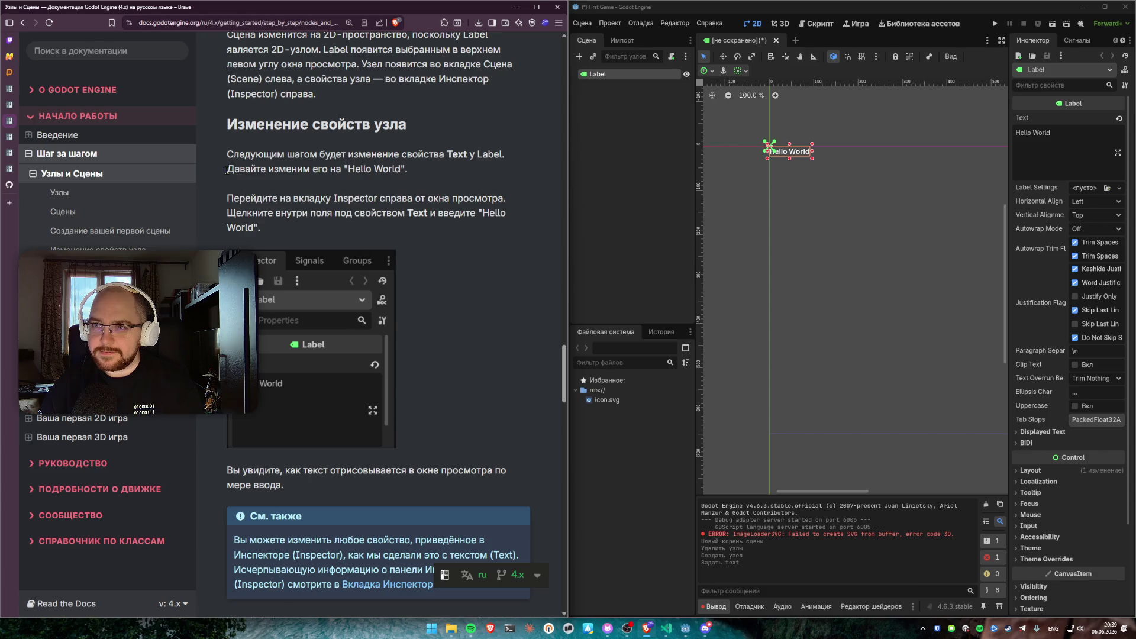
mouse_move(226, 154)
left_mouse_down()
mouse_move(265, 155)
mouse_move(261, 168)
left_mouse_up()
left_click(300, 171)
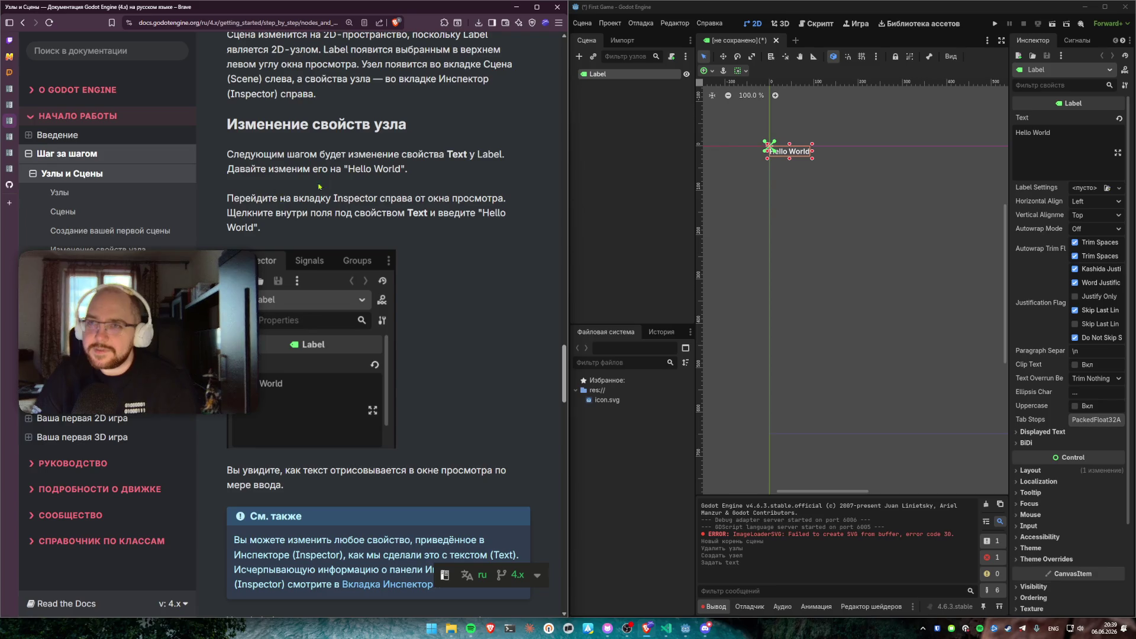
mouse_move(348, 171)
left_mouse_down()
mouse_move(401, 171)
mouse_move(346, 170)
left_mouse_up()
left_click(400, 171)
left_click(347, 189)
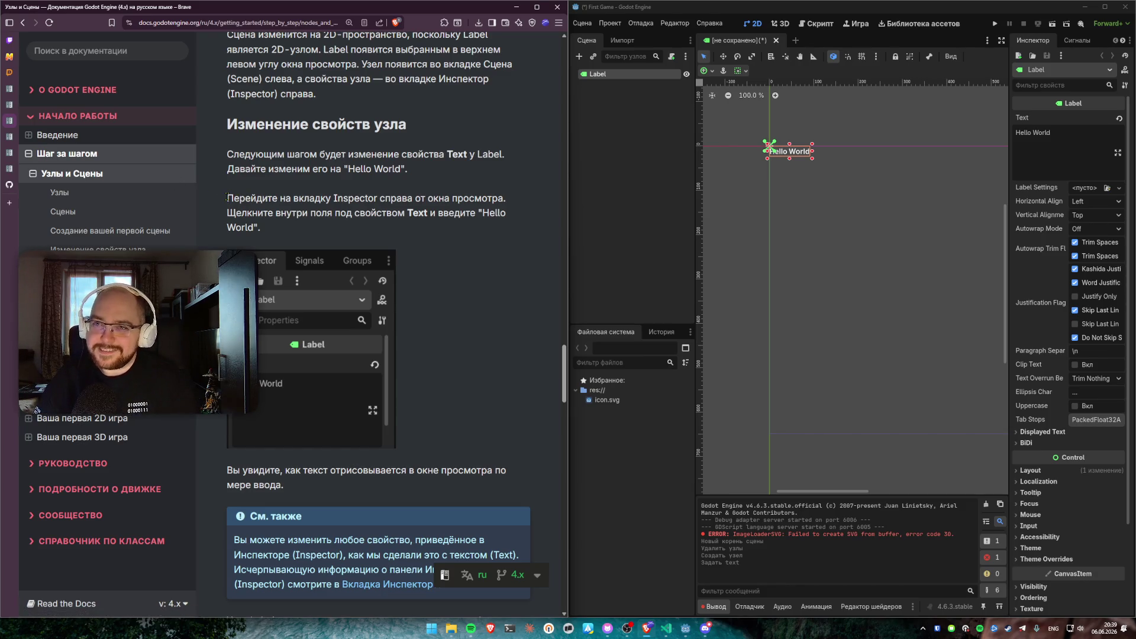
mouse_move(227, 197)
left_mouse_down()
mouse_move(337, 214)
mouse_move(345, 228)
mouse_move(359, 197)
mouse_move(481, 198)
left_mouse_up()
left_click(345, 228)
left_click(445, 226)
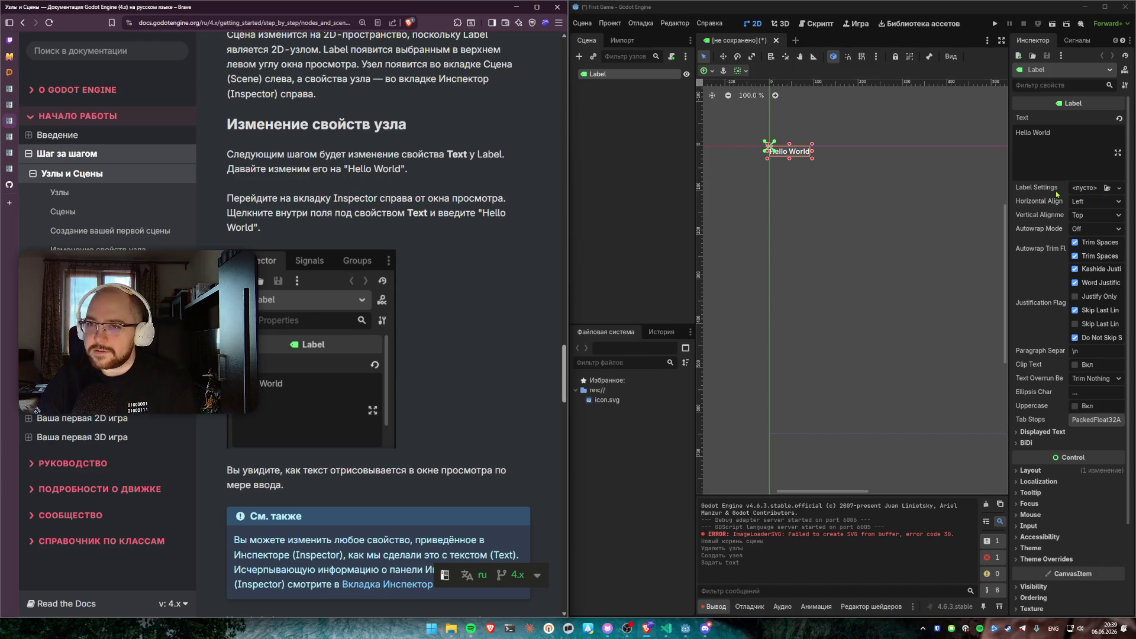
left_click_drag(1010, 210, 947, 213)
Read the docs passage about live text rendering, highlighting the key sentence
scroll(286, 215, "down", 5)
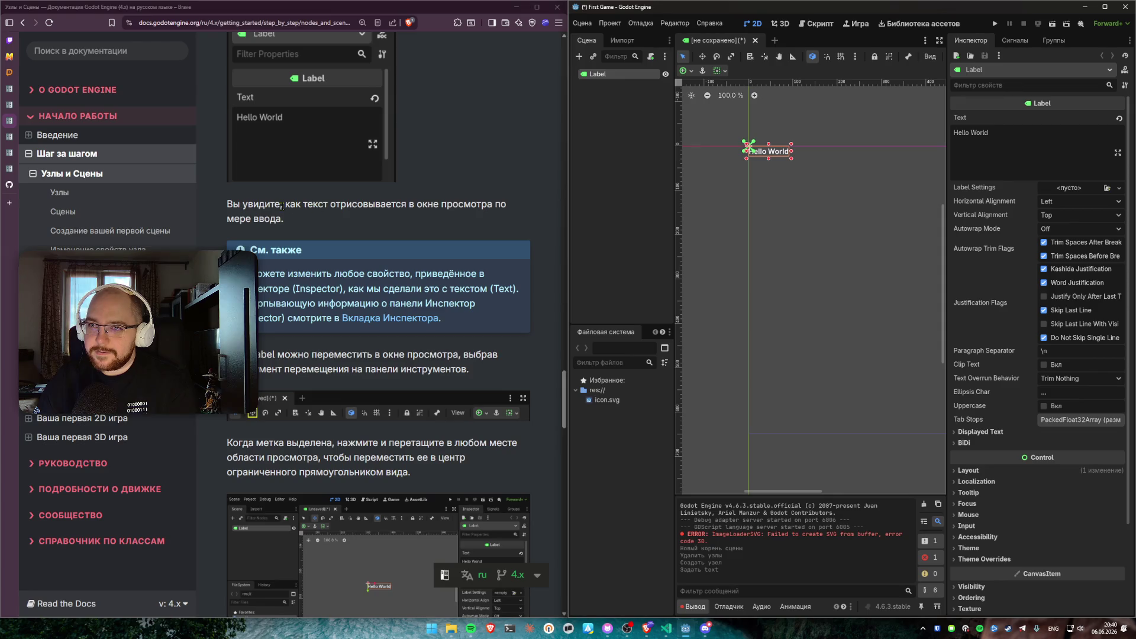
left_click(339, 204)
left_click_drag(339, 205, 397, 220)
left_click(343, 220)
scroll(344, 221, "down", 3)
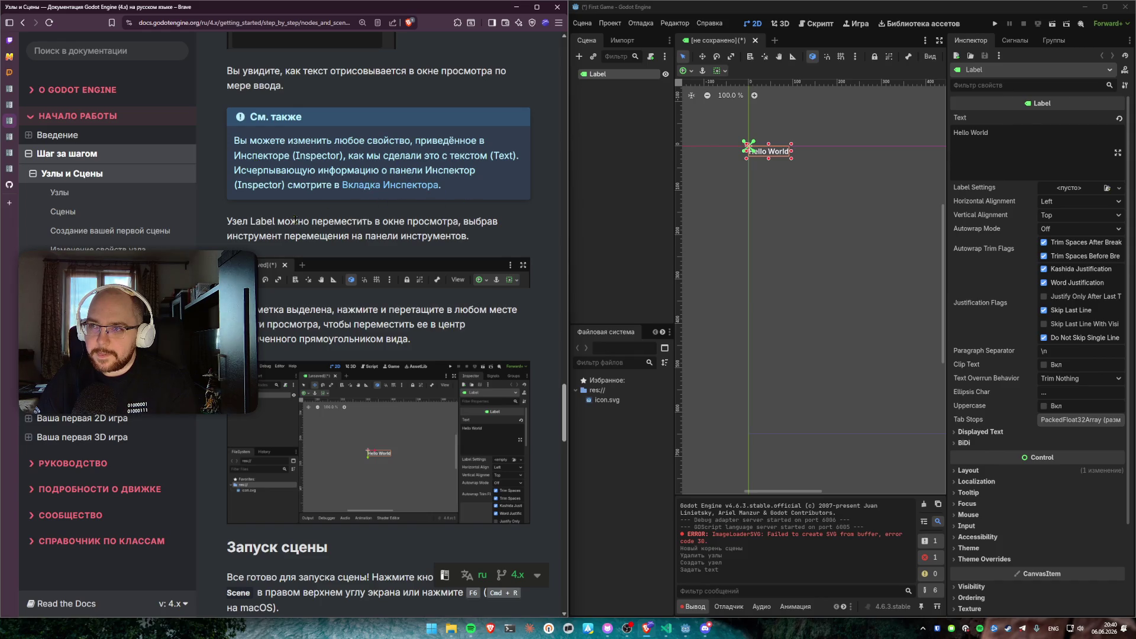
scroll(299, 209, "down", 2)
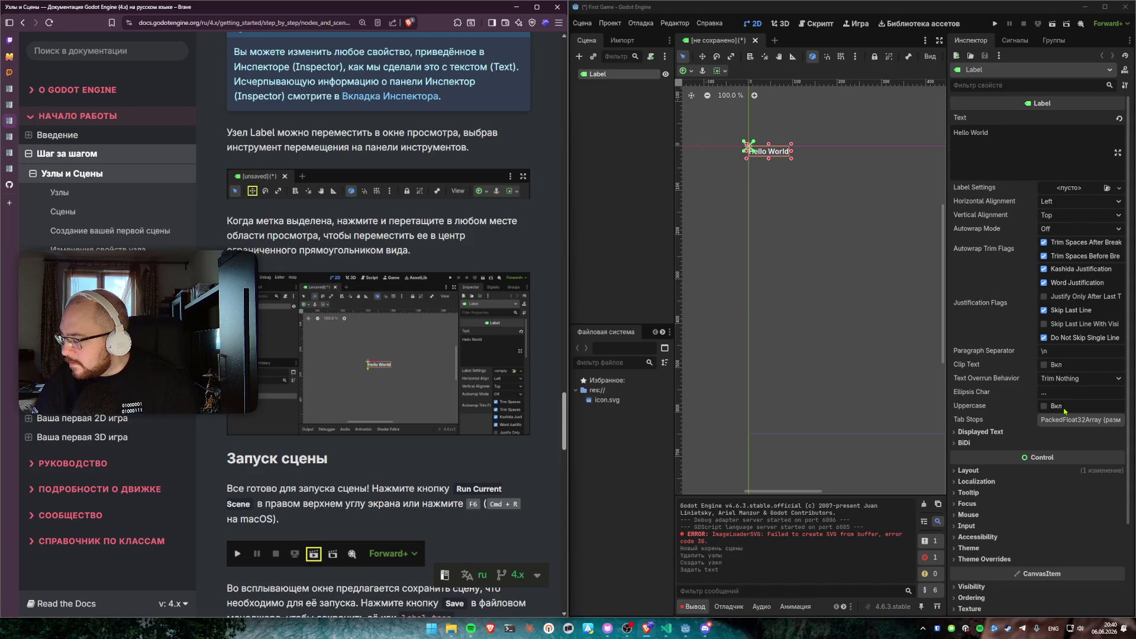
Toggle the Label's Uppercase property on and back off, keeping 'Hello World'
left_click(1047, 393)
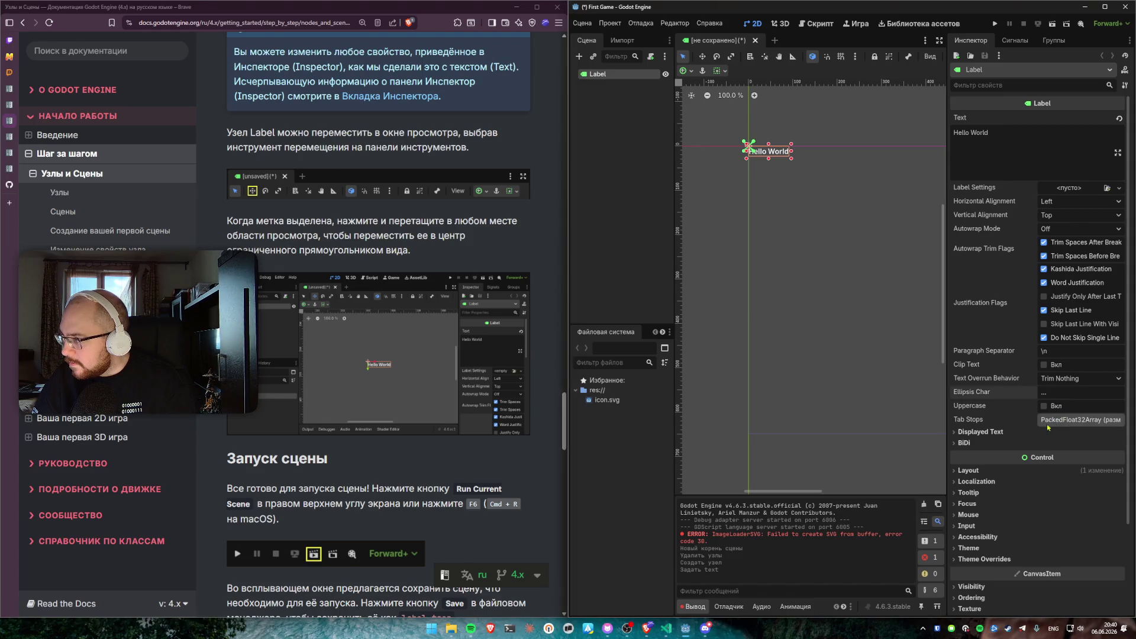
left_click(1045, 406)
left_click(1045, 407)
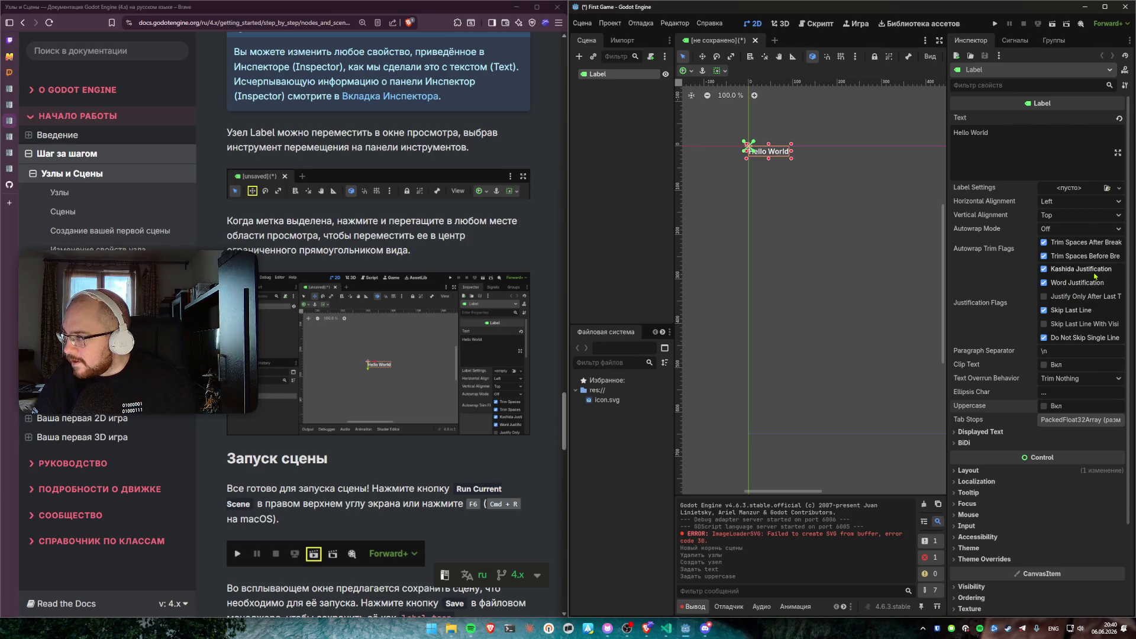
scroll(946, 408, "down", 2)
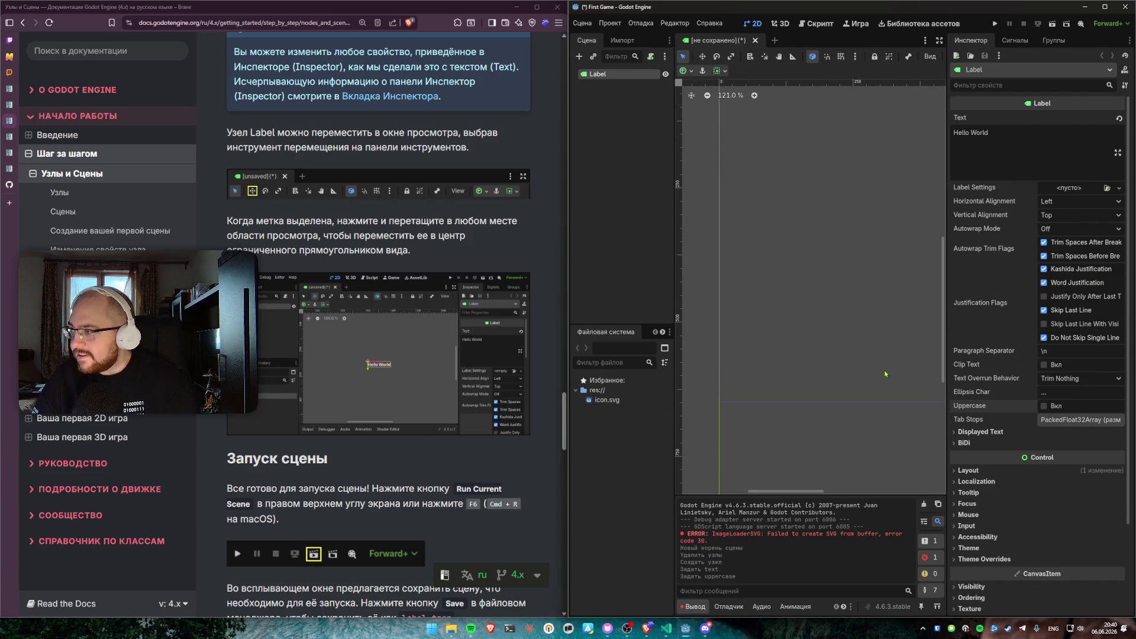
scroll(823, 265, "down", 1)
scroll(823, 264, "up", 1)
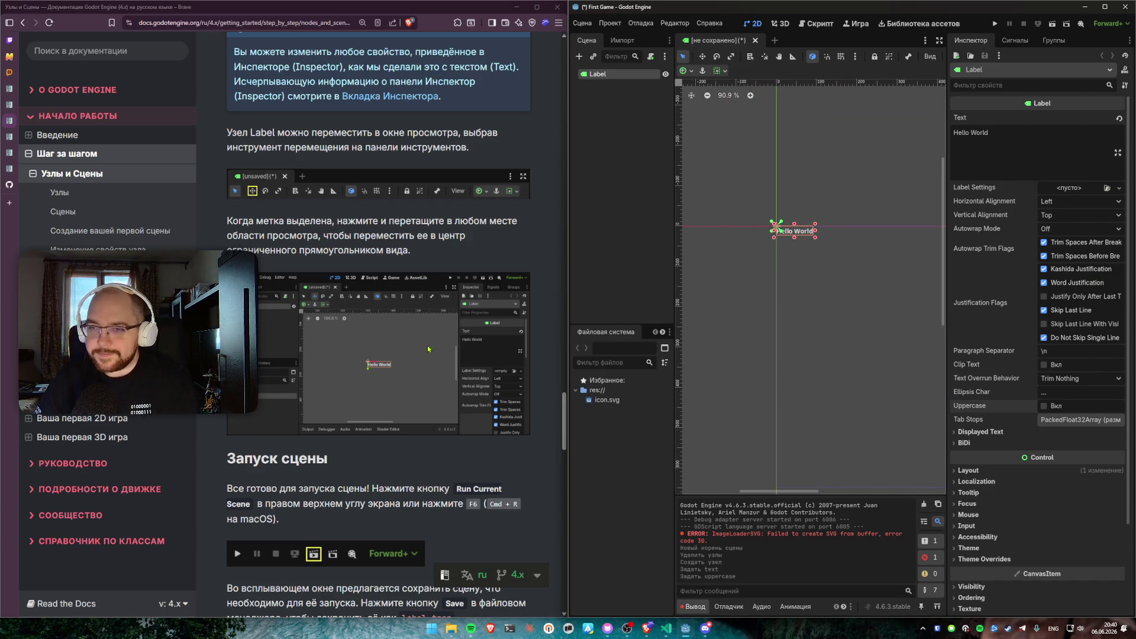
scroll(431, 338, "down", 3)
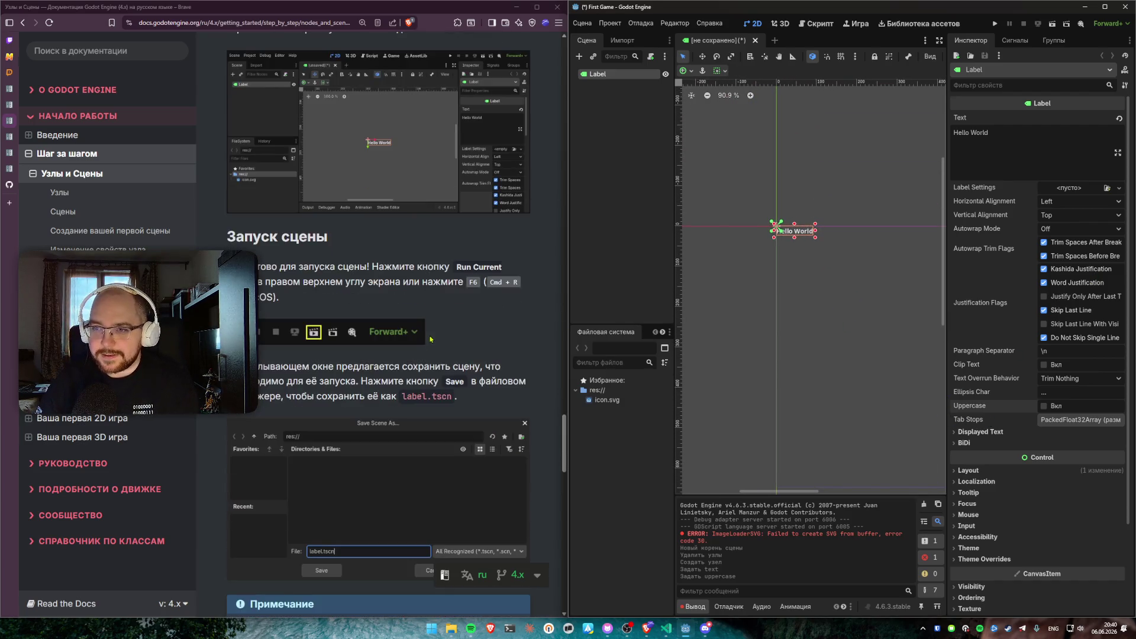
After checking the docs say the scene is ready, run the current scene, prompting a save as label.tscn
left_click(379, 262)
left_click_drag(248, 267, 372, 267)
left_click(370, 266)
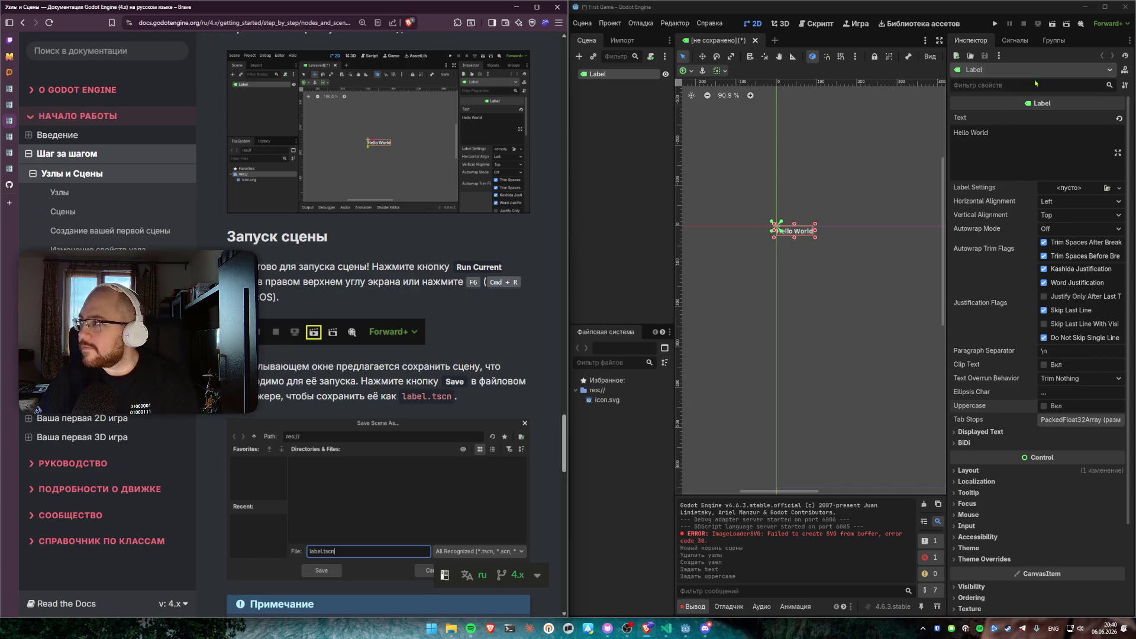
left_click(1053, 25)
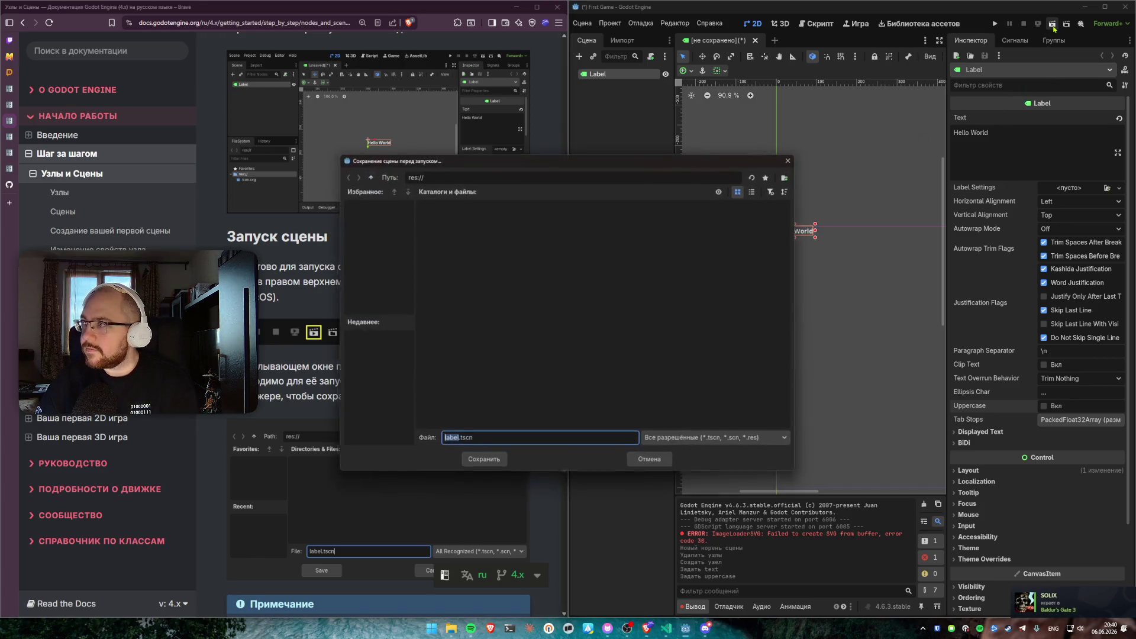
Save the scene as label.tscn and launch it in the debug window
left_click_drag(481, 161, 602, 157)
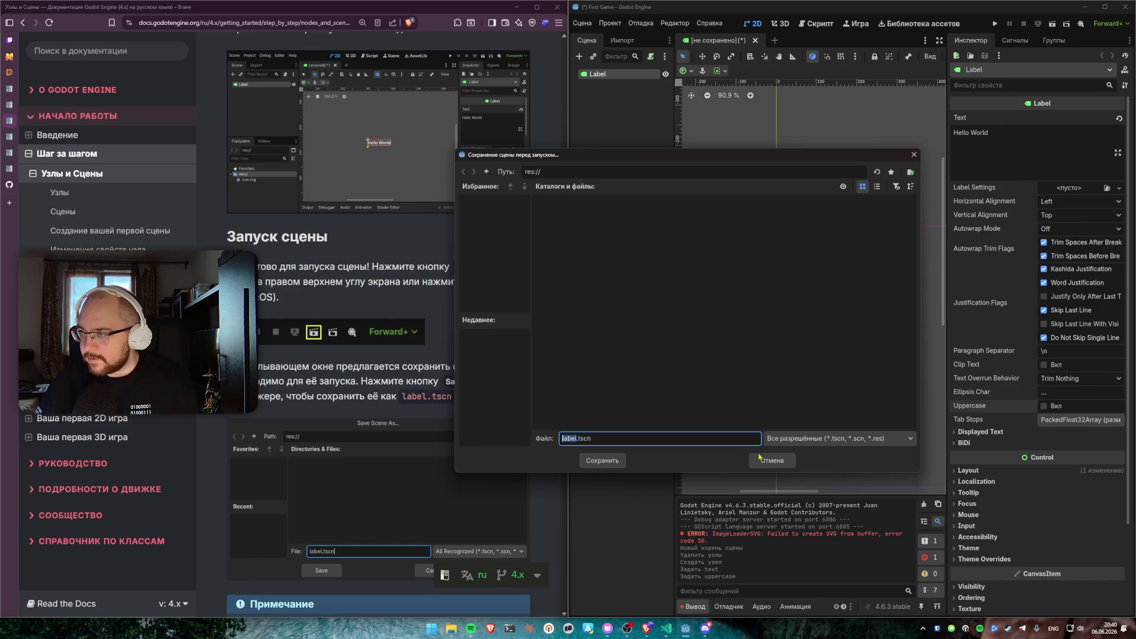
left_click(600, 462)
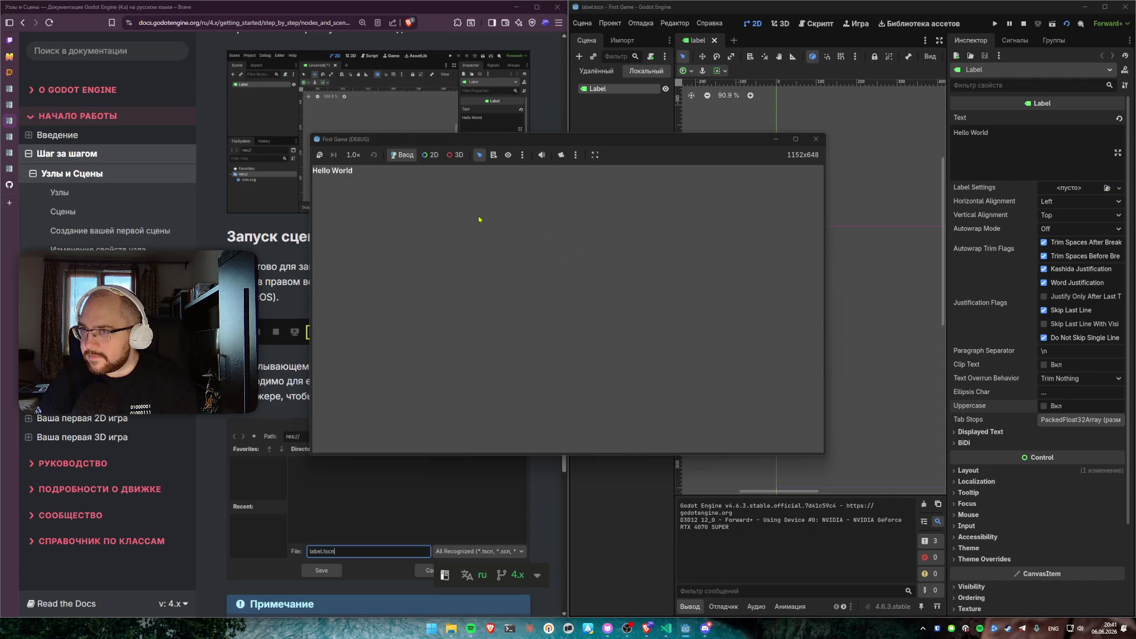
Pick the Hello World label in the running game, then close the game window
mouse_move(476, 144)
left_mouse_down()
mouse_move(743, 184)
mouse_move(520, 200)
mouse_move(515, 124)
mouse_move(607, 171)
mouse_move(471, 111)
mouse_move(382, 259)
mouse_move(636, 226)
mouse_move(323, 201)
mouse_move(373, 261)
mouse_move(398, 119)
mouse_move(381, 233)
mouse_move(430, 97)
mouse_move(445, 115)
mouse_move(661, 212)
left_mouse_up()
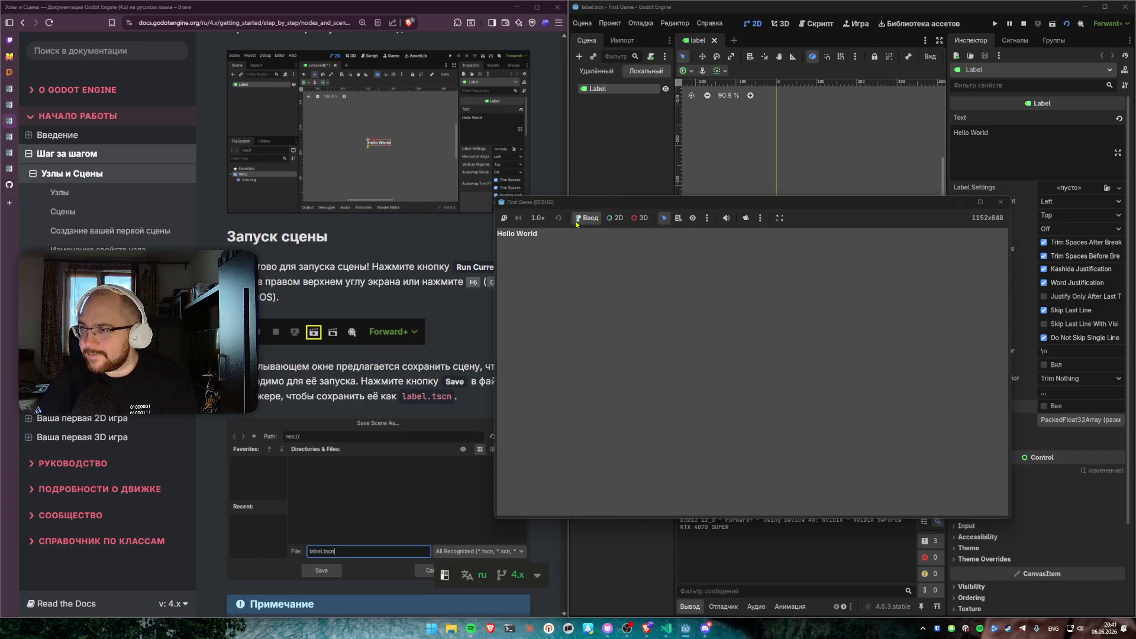
left_click(612, 221)
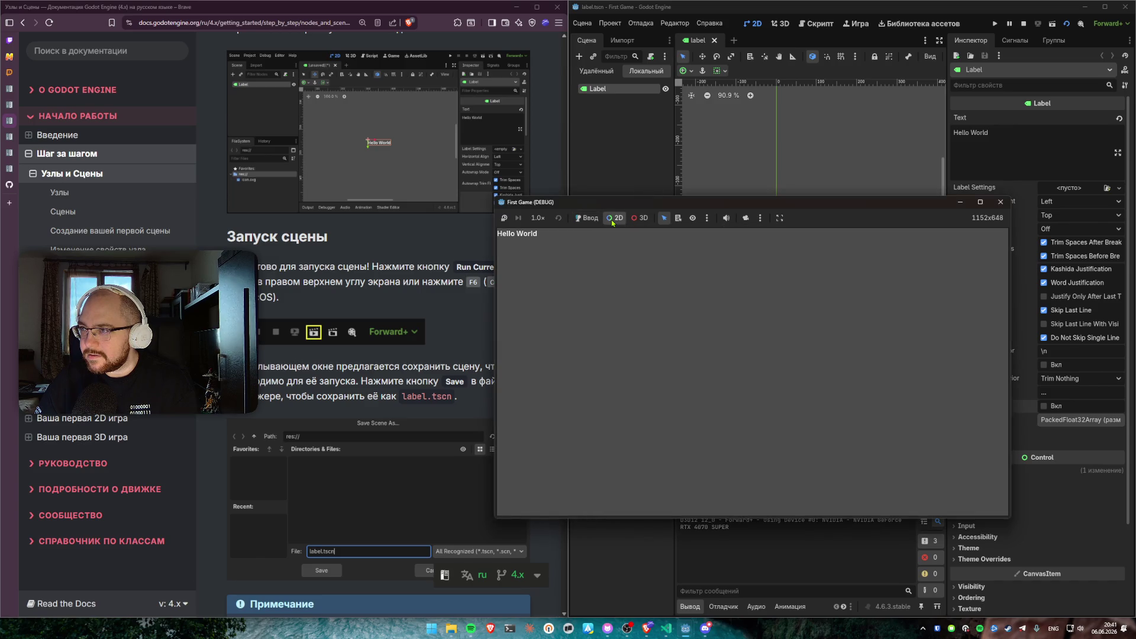
left_click(524, 234)
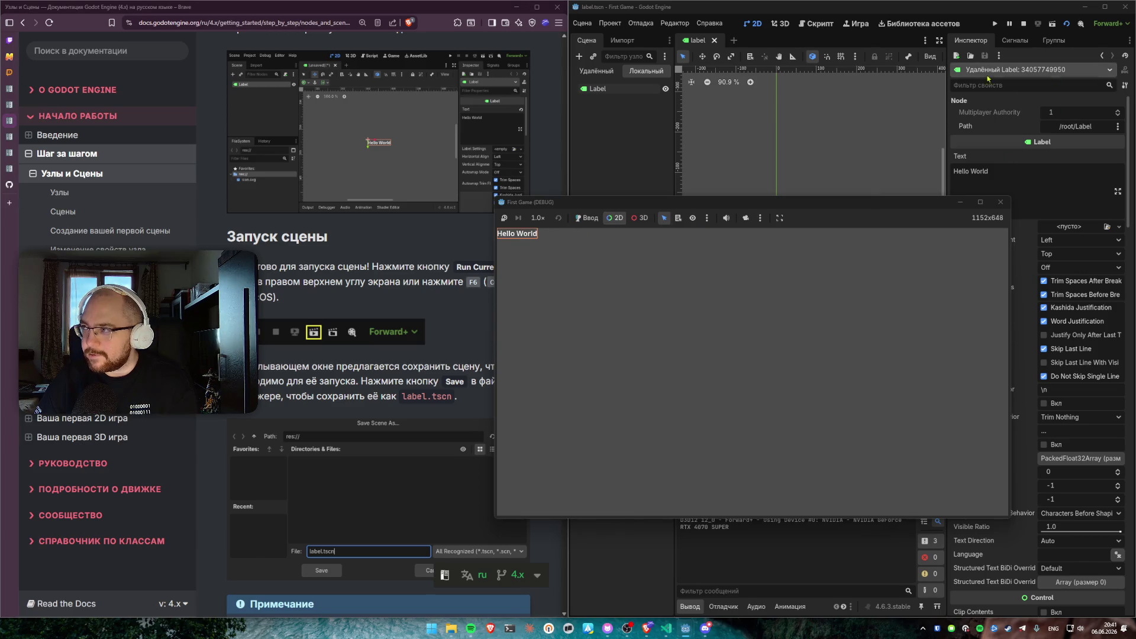
left_click_drag(683, 209, 545, 244)
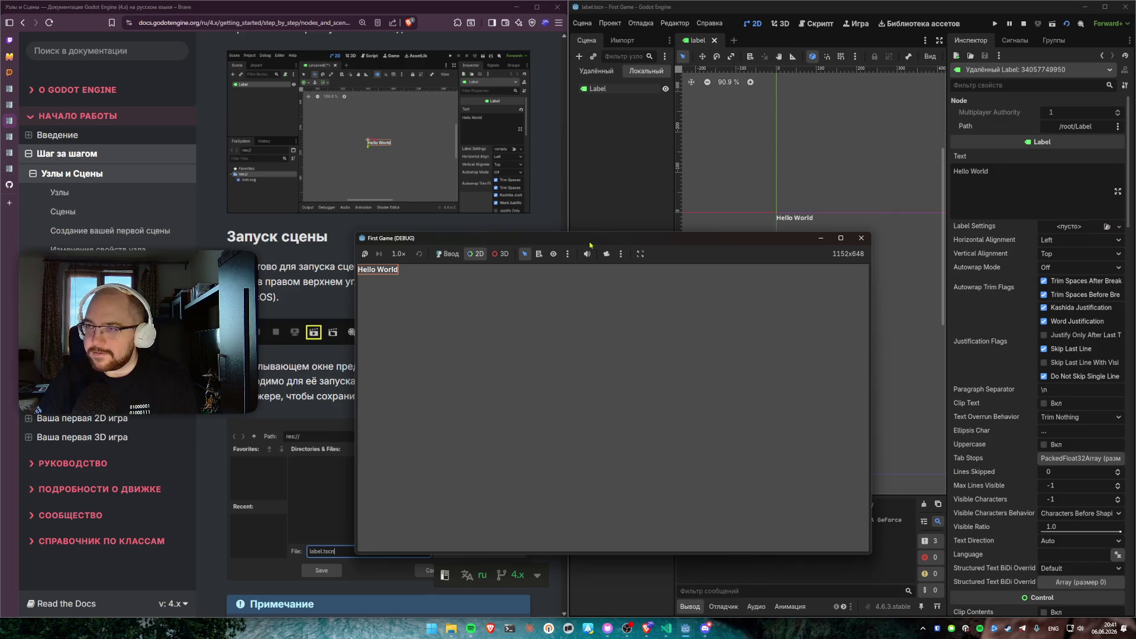
left_click_drag(598, 244, 753, 227)
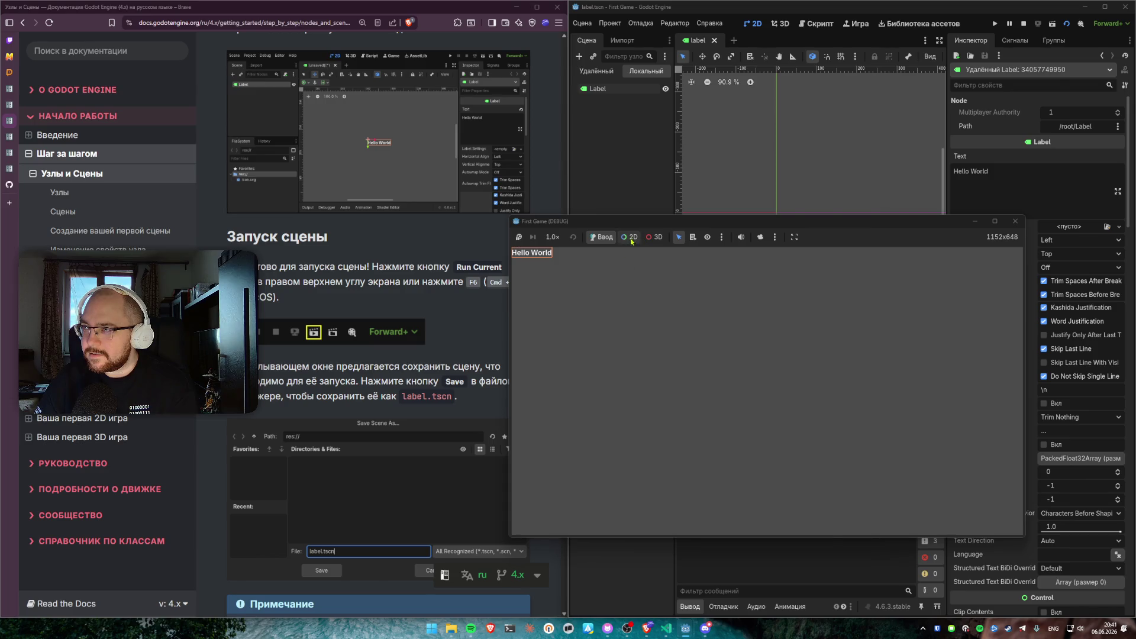
left_click(604, 277)
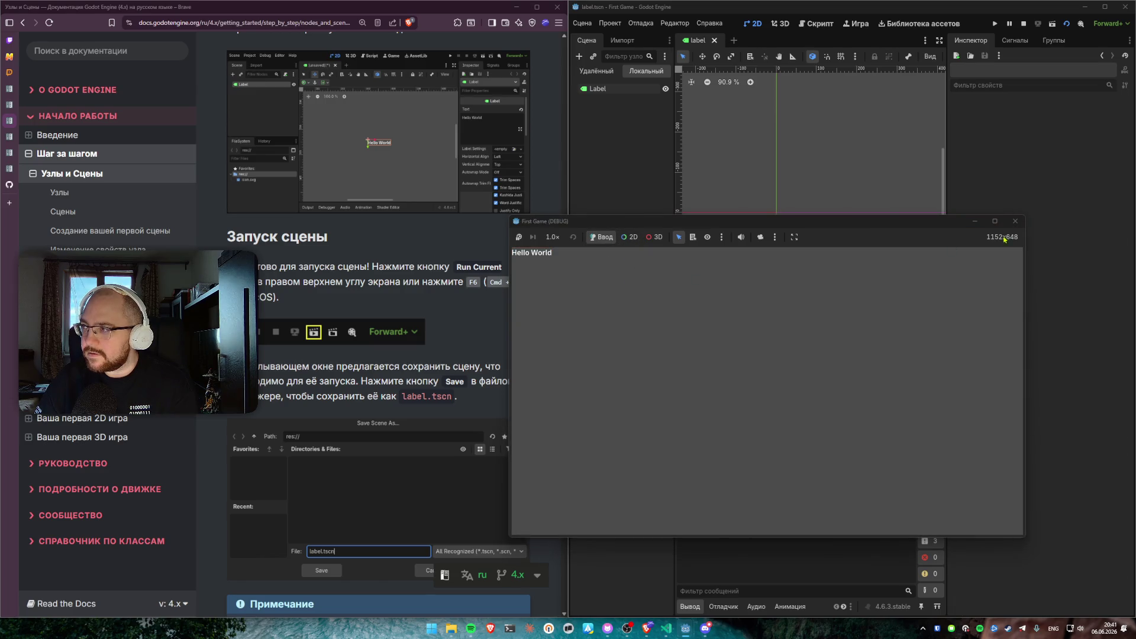
left_click(1015, 221)
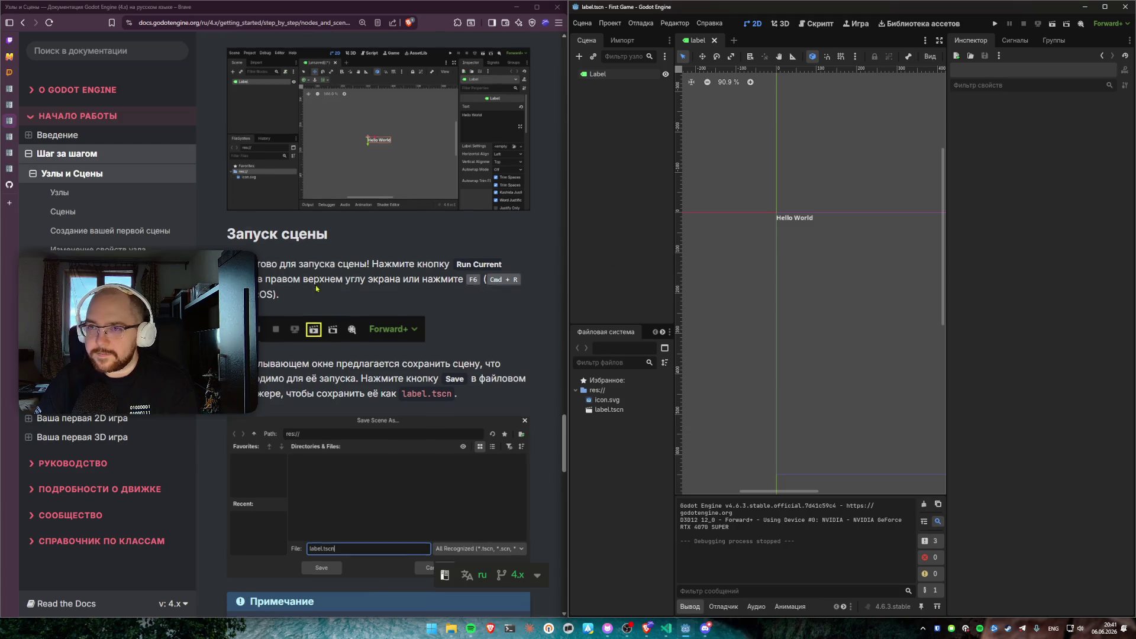
Scroll the docs to the next section and bring VS Code to the front
scroll(272, 242, "down", 2)
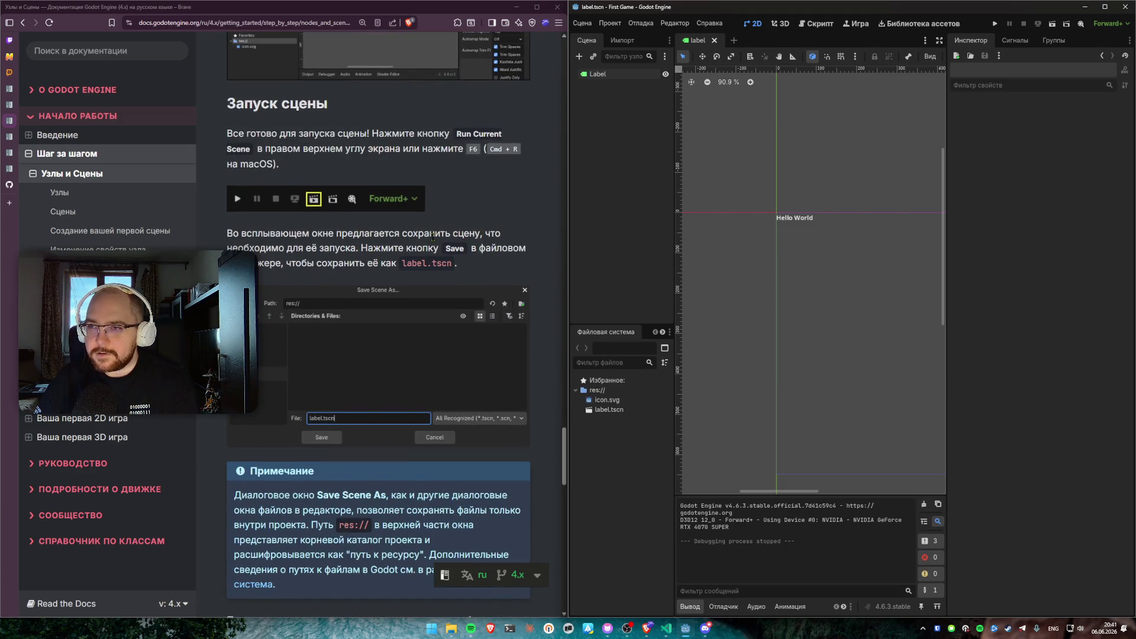
scroll(303, 294, "down", 4)
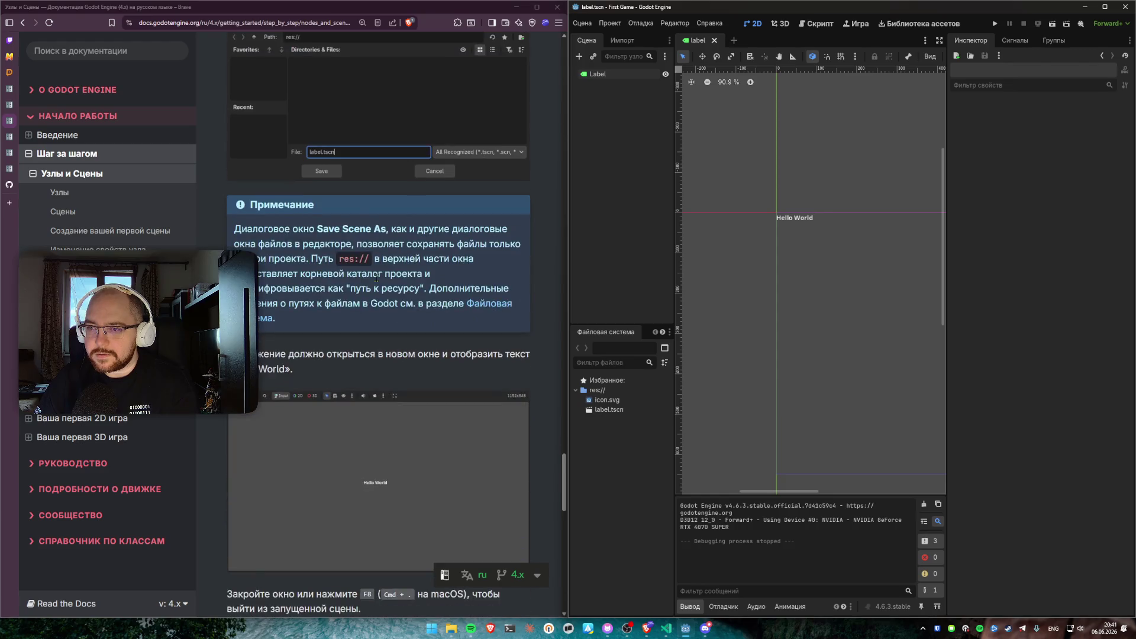
mouse_move(344, 255)
left_mouse_down()
mouse_move(390, 277)
mouse_move(346, 290)
left_mouse_up()
left_click(414, 342)
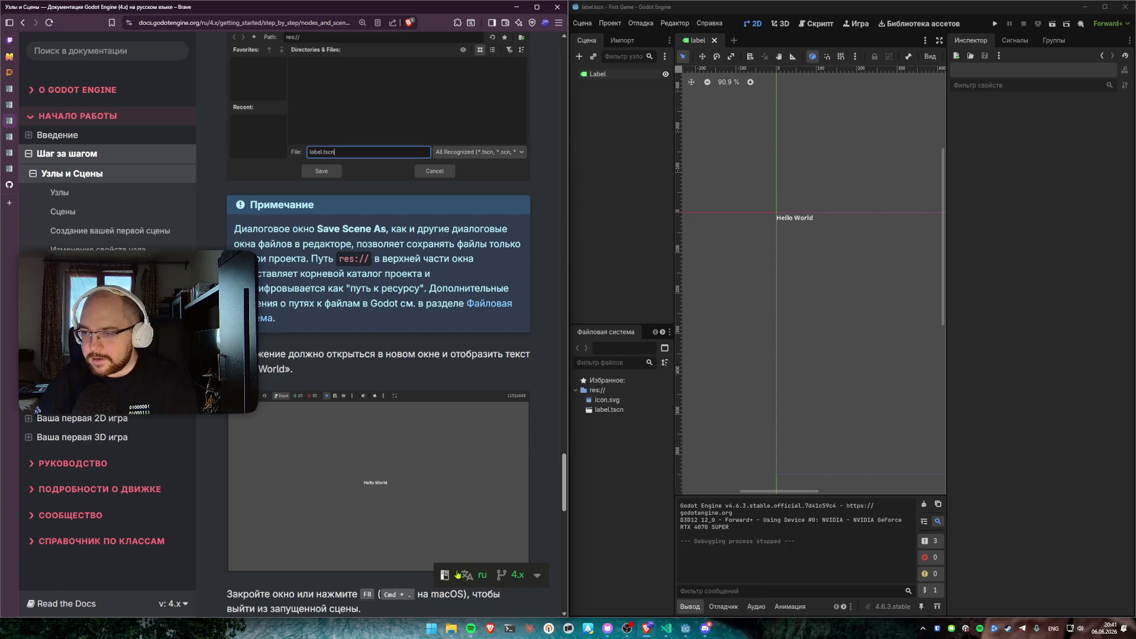
left_click(667, 629)
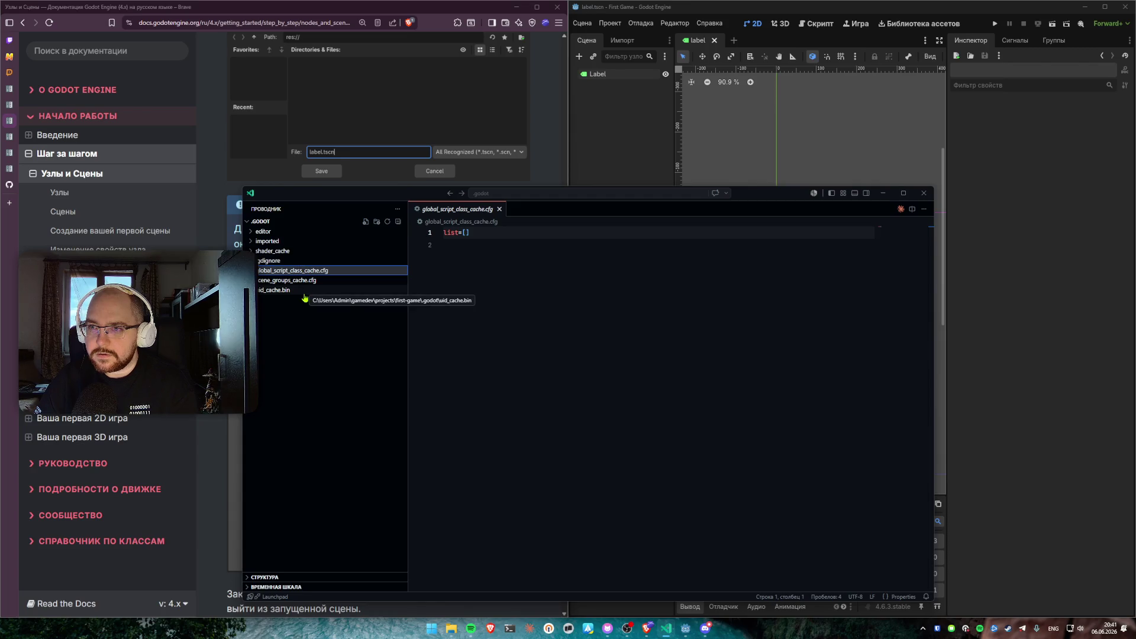
Browse the .godot subfolders shader_cache, imported and editor in the Explorer
left_click(290, 250)
left_click(290, 241)
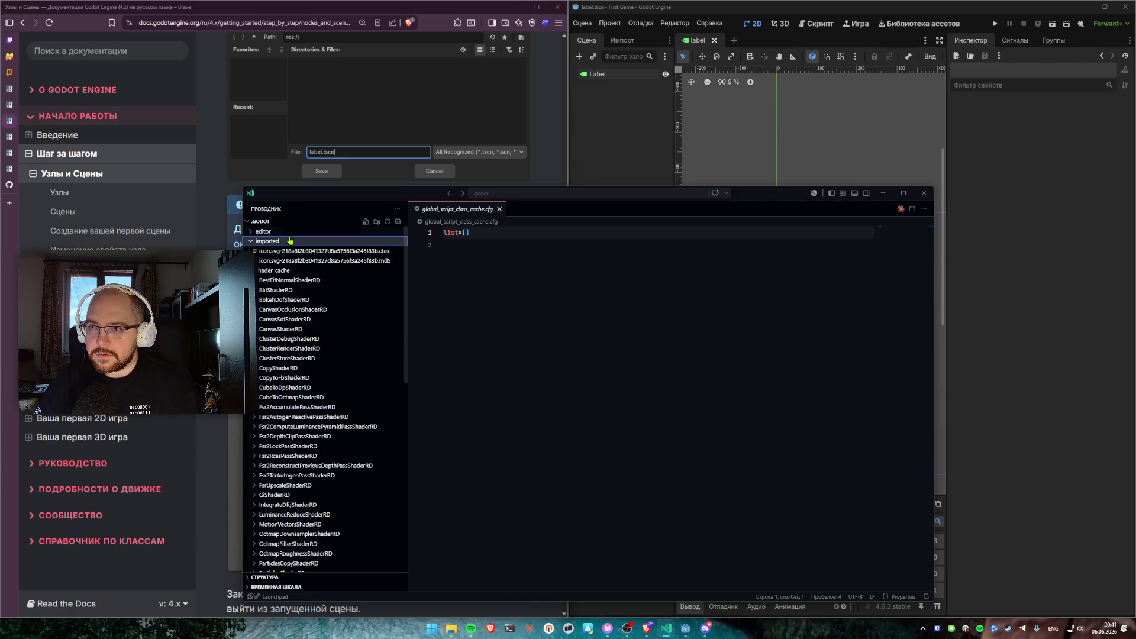
left_click(290, 233)
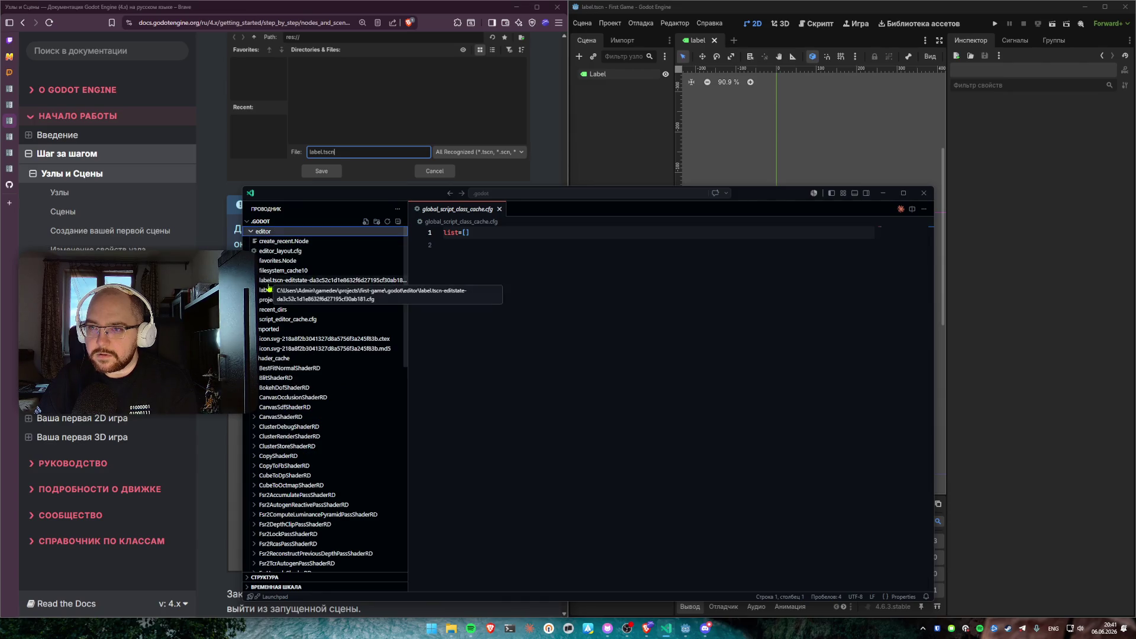
left_click(272, 232)
left_click(272, 241)
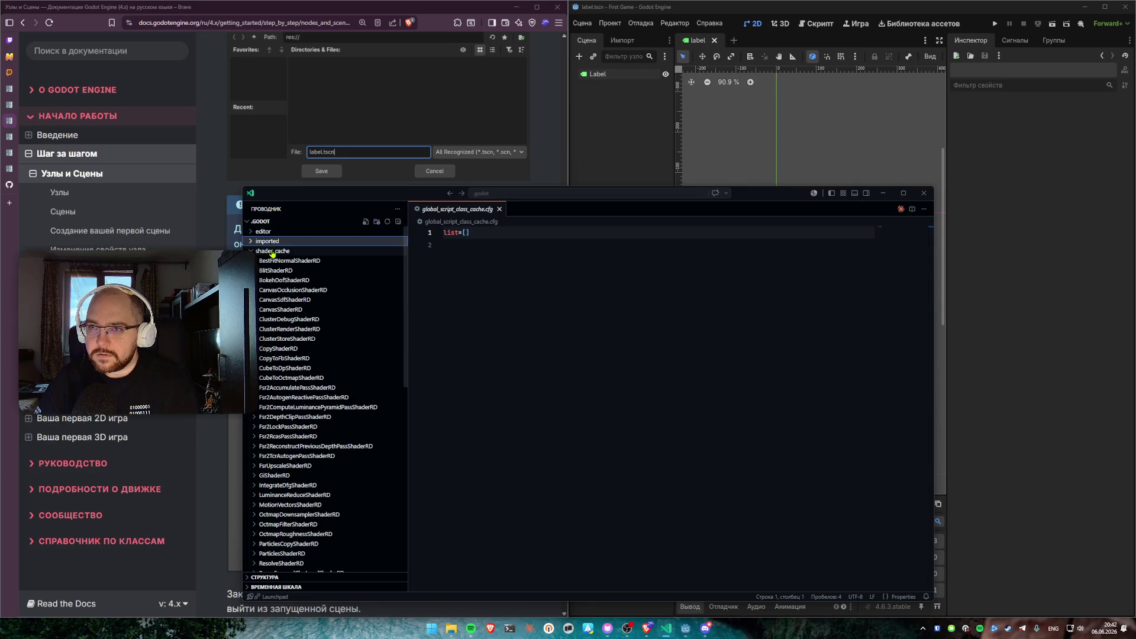
left_click(272, 251)
left_click(264, 222)
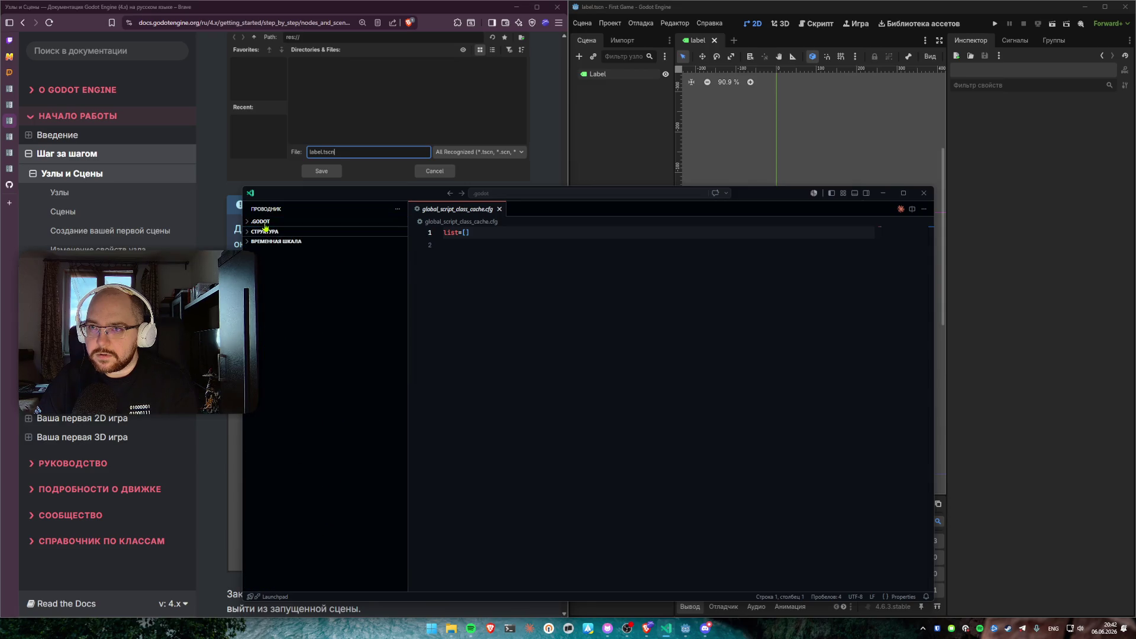
left_click(264, 222)
left_click(677, 302)
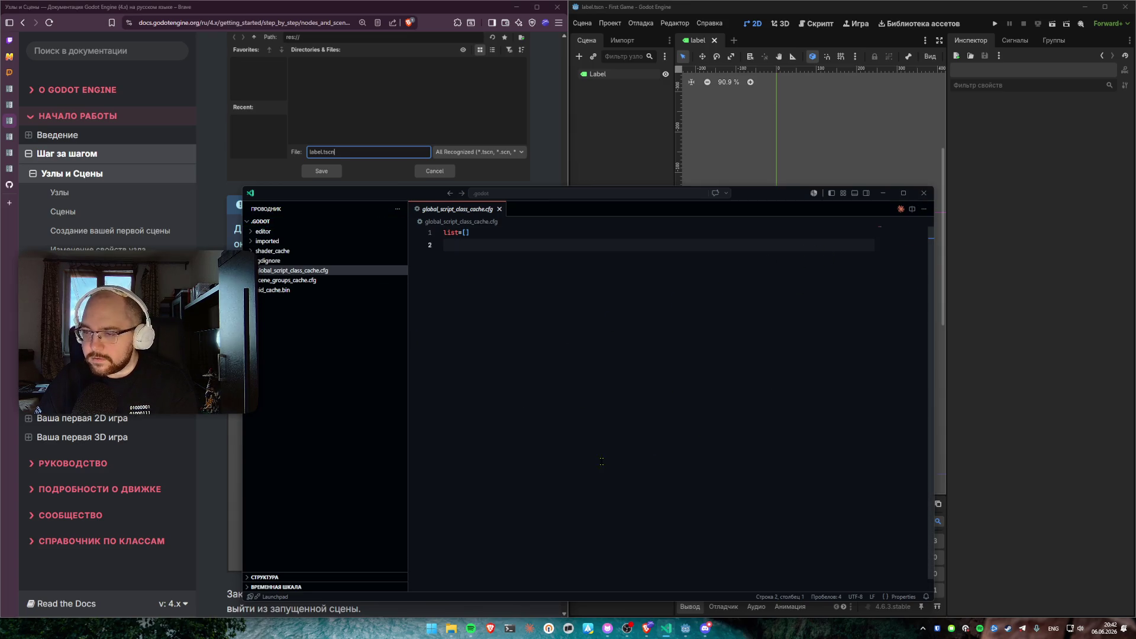
Toggle the integrated terminal and try searching the command palette for 'dir'
key("ctrl+grave")
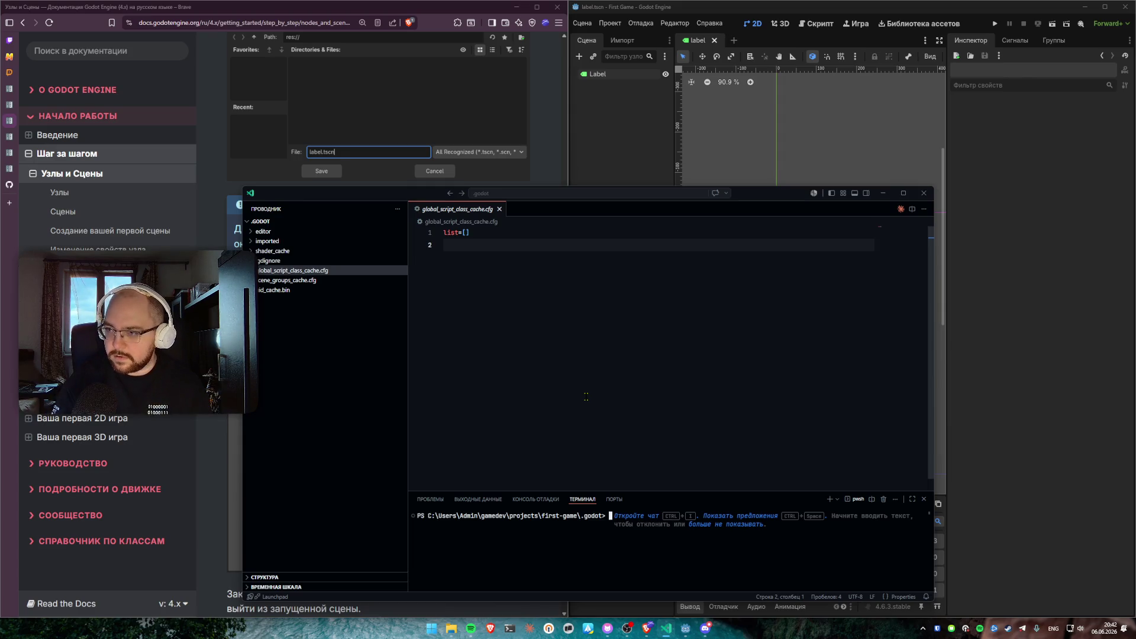
key("ctrl+grave")
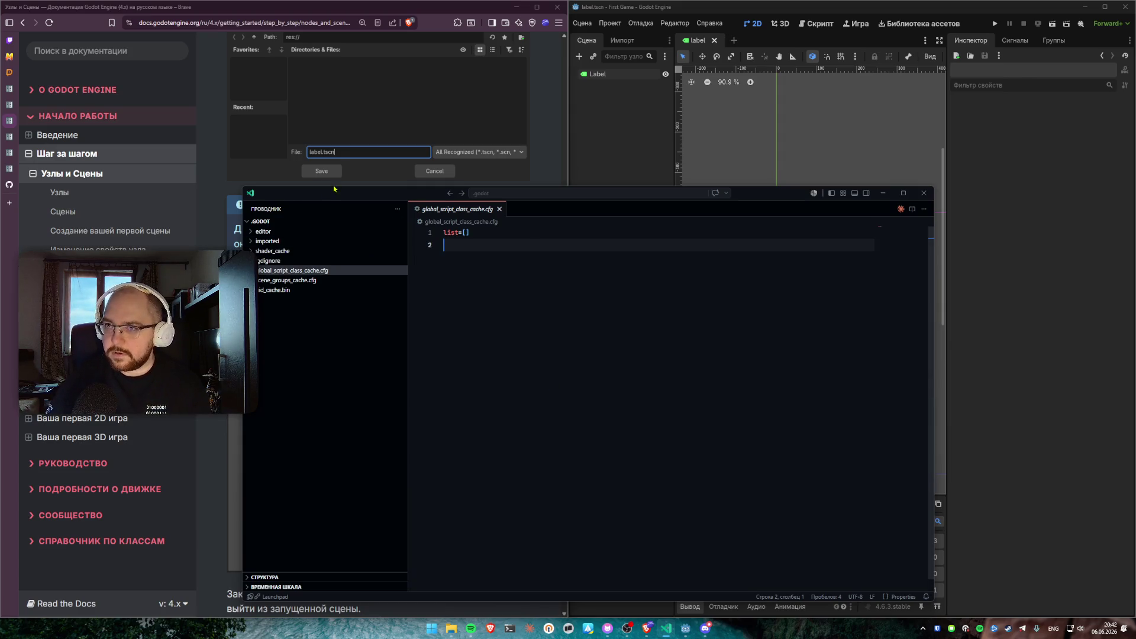
key("ctrl+shift+p")
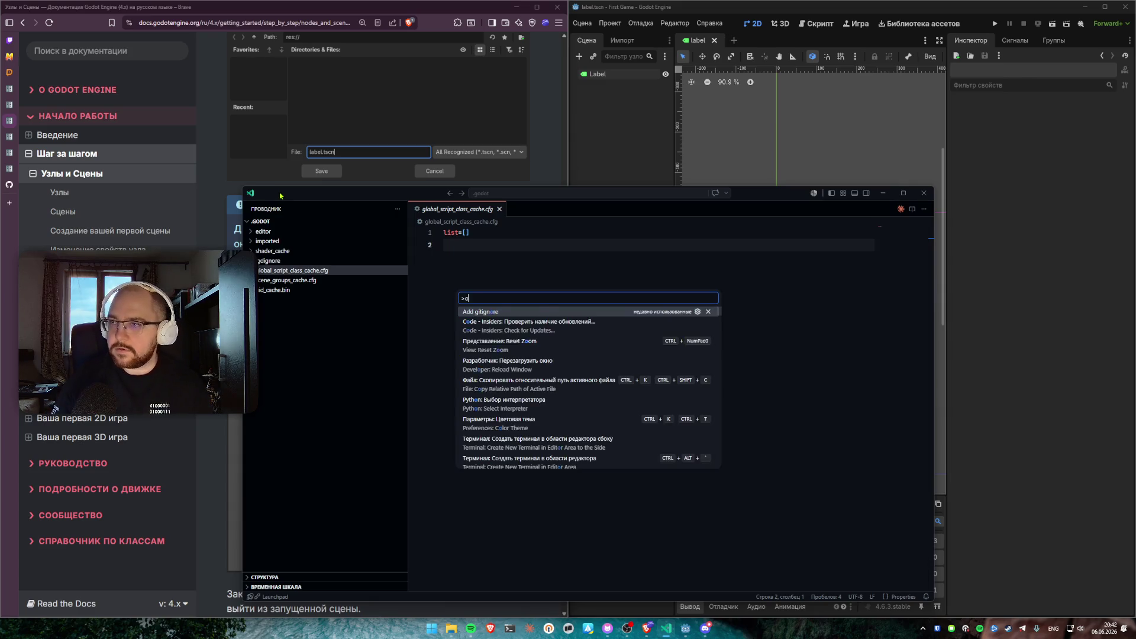
type("penwo")
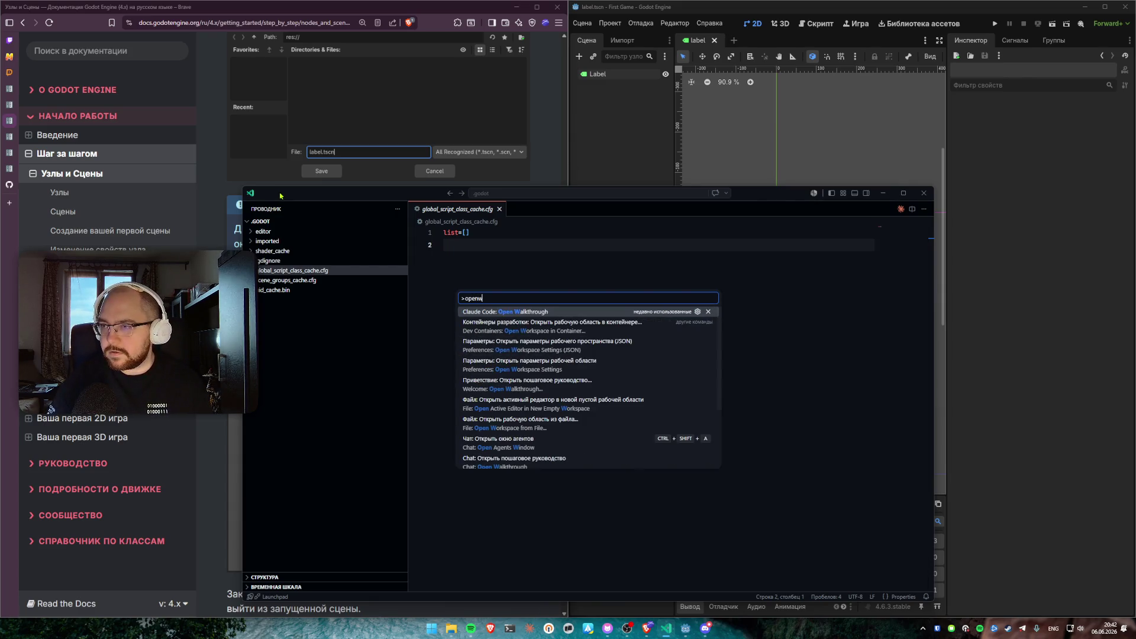
key("BackSpace")
key("BackSpace")
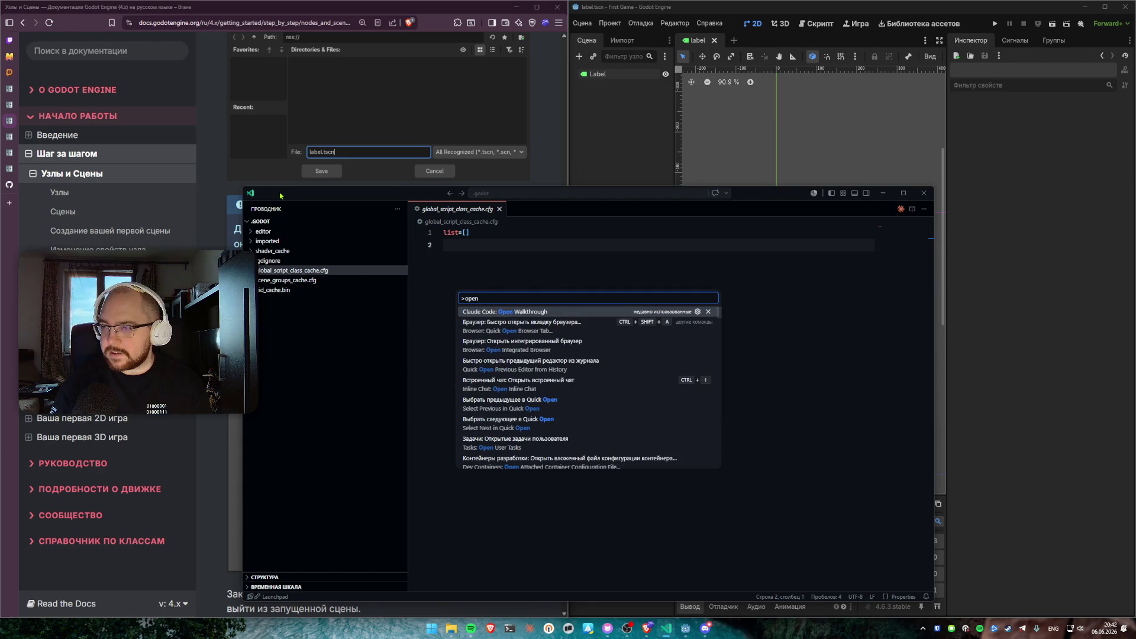
type("dir")
key("Escape")
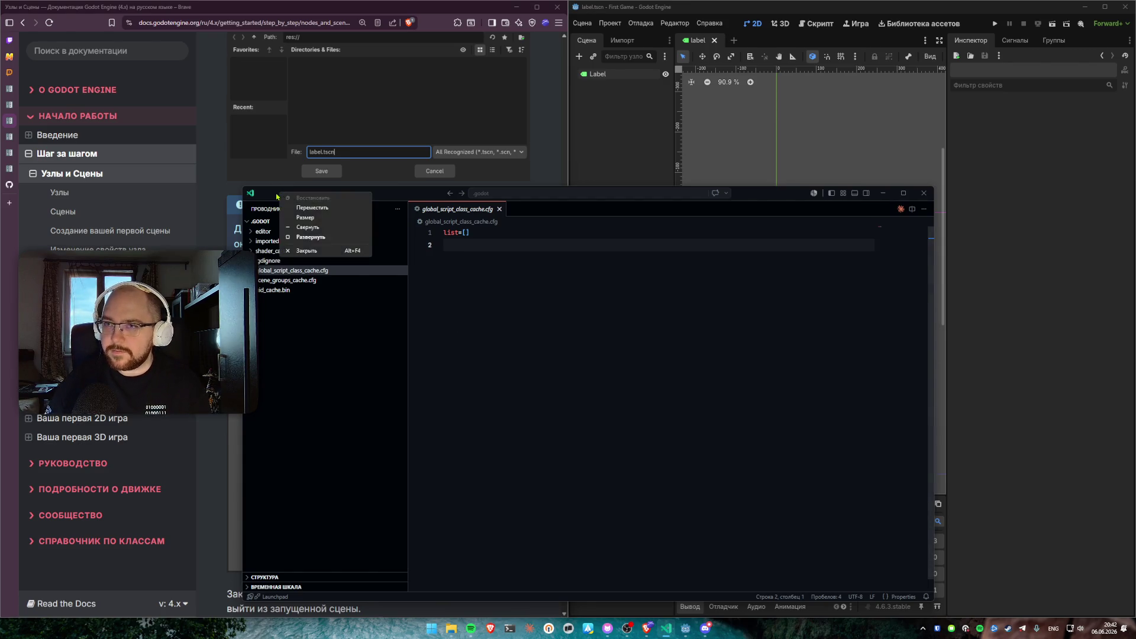
left_click(267, 193)
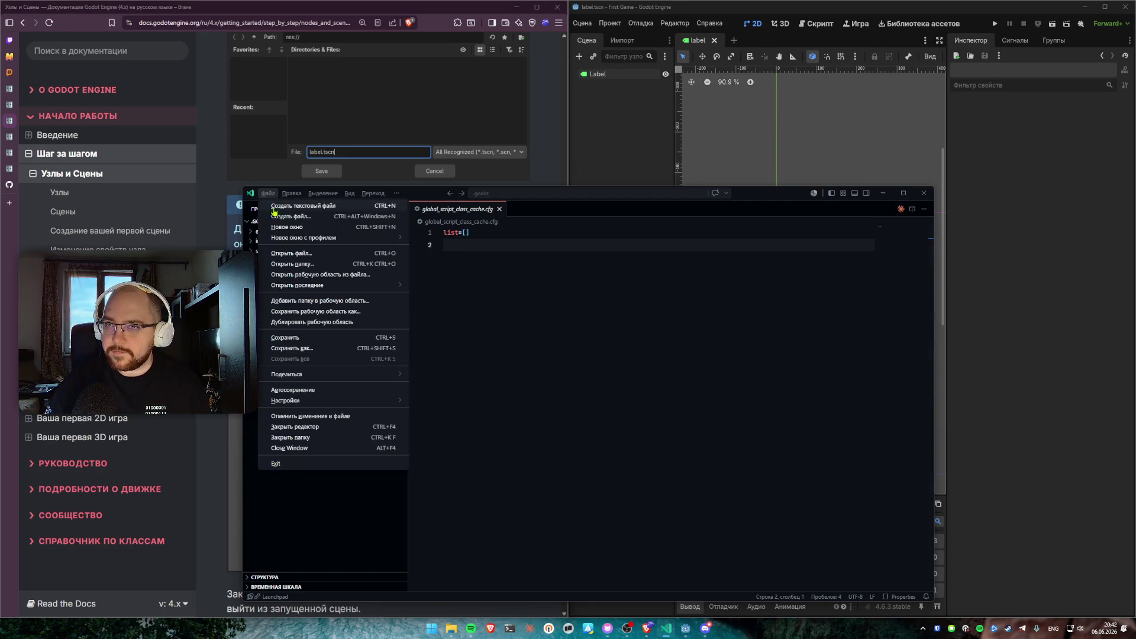
Open and trust the first-game folder, then view label.tscn with its Hello World Label
left_click(325, 264)
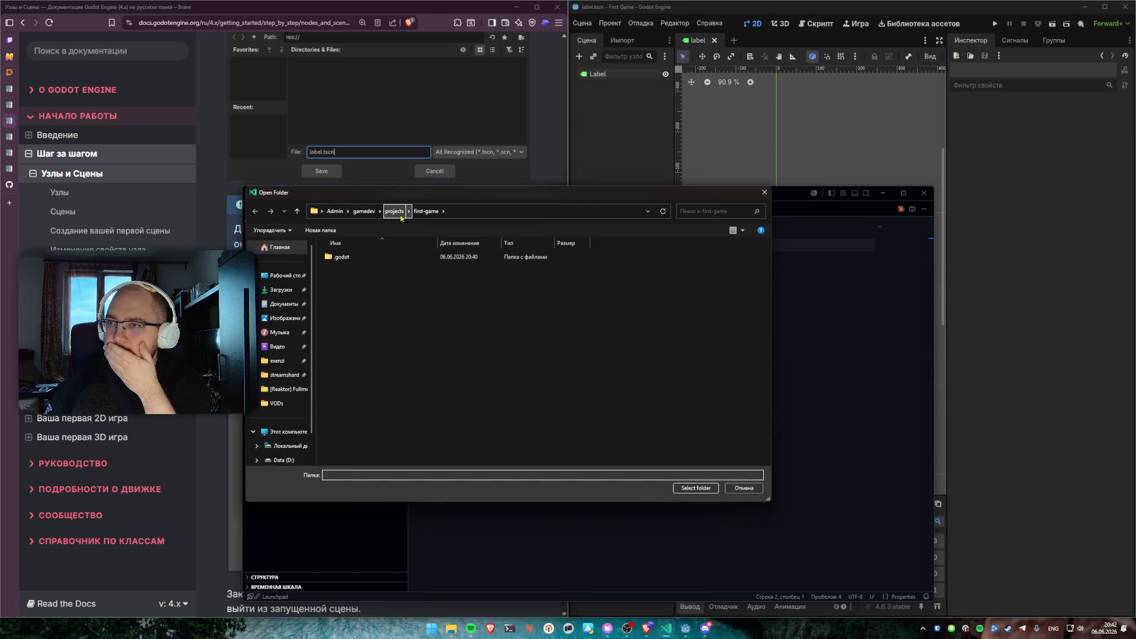
left_click(699, 487)
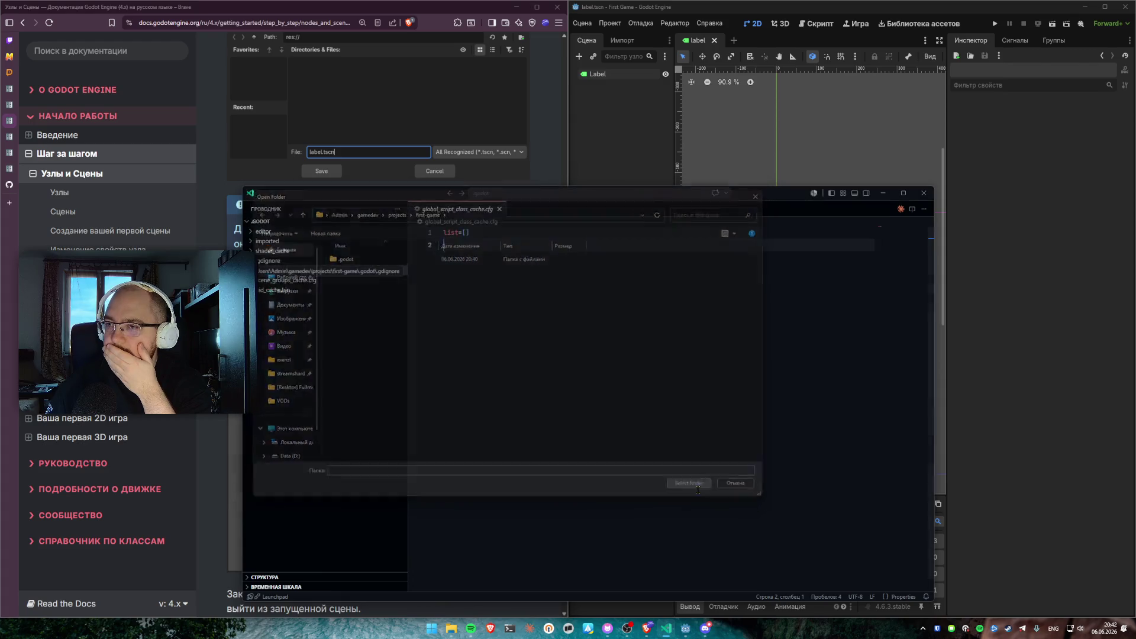
left_click(545, 446)
left_click(278, 290)
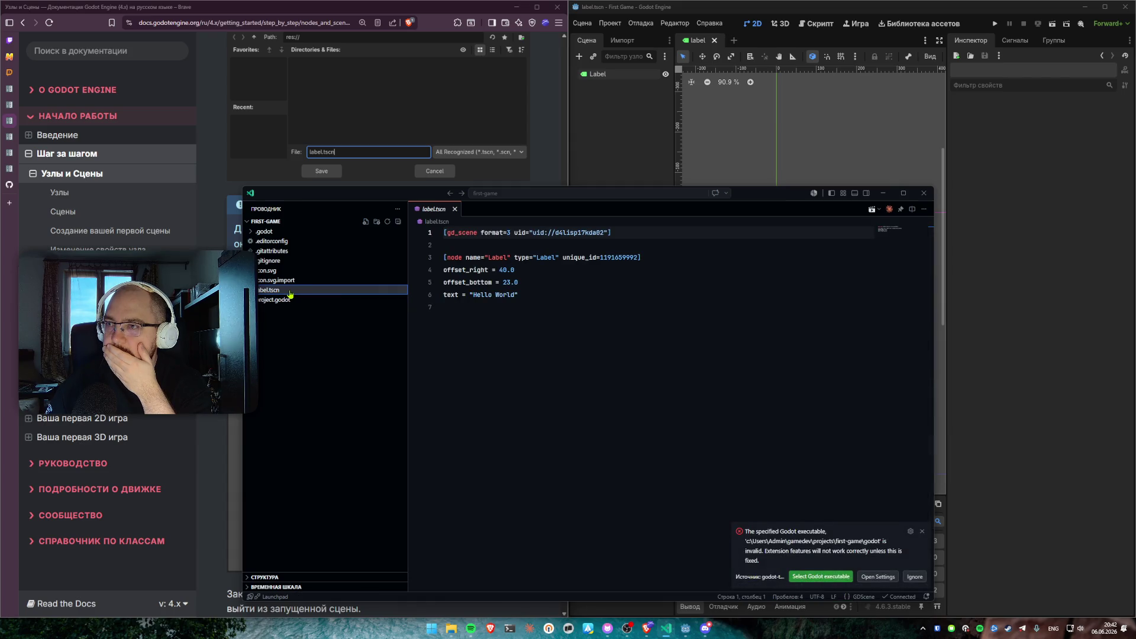
left_click(568, 320)
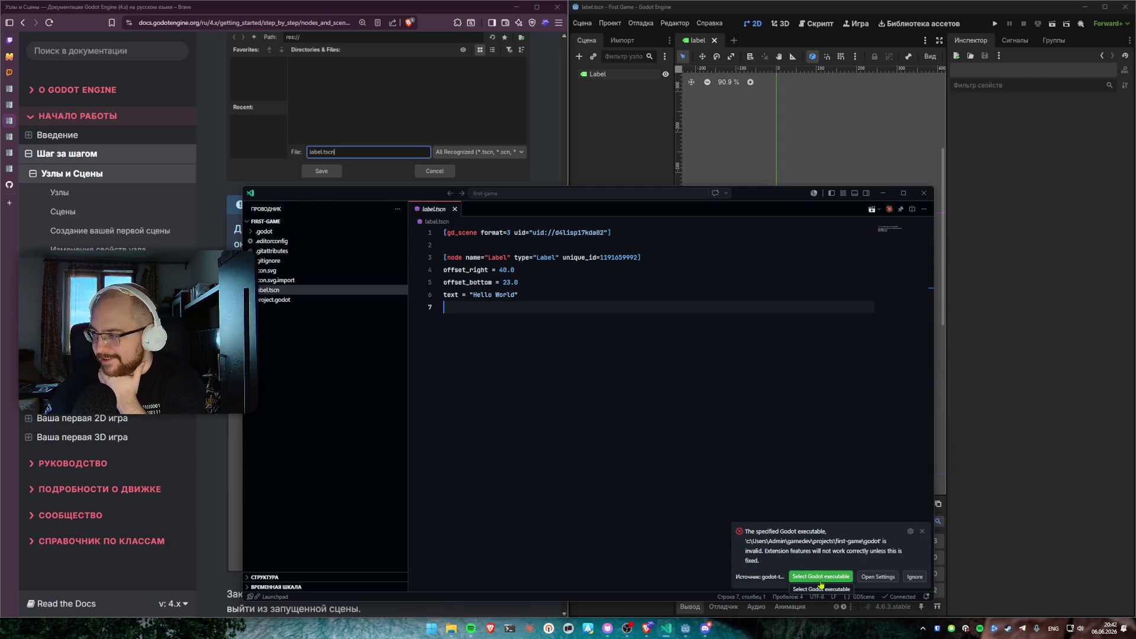
left_click(821, 577)
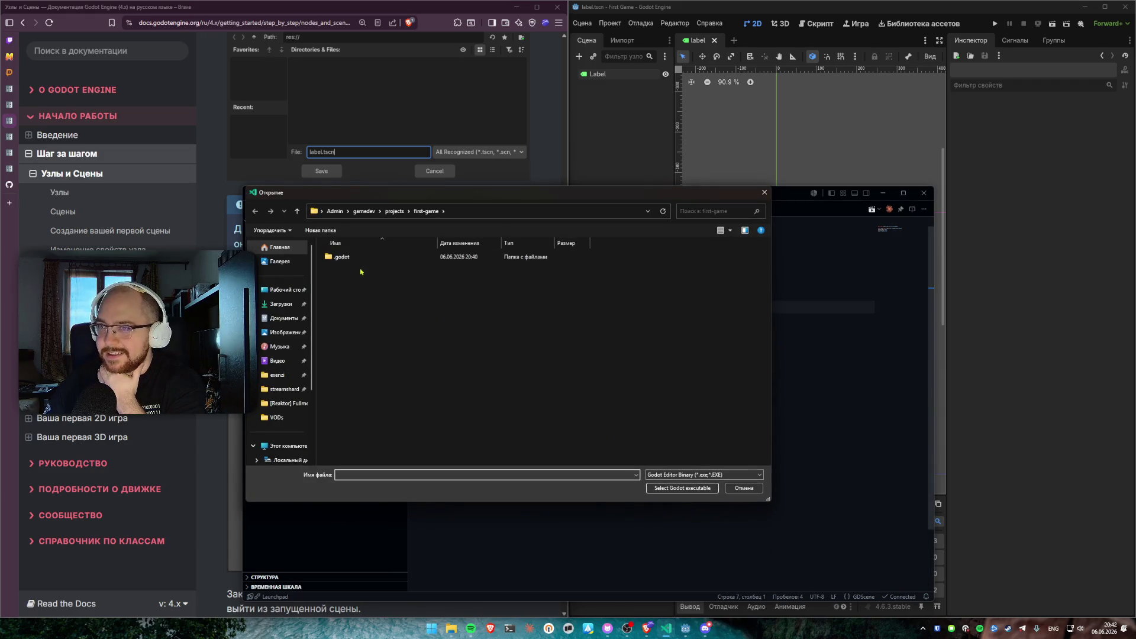
Point godot-tools at the Godot executable in gamedev/godot/bin
key("BackSpace")
left_click(364, 212)
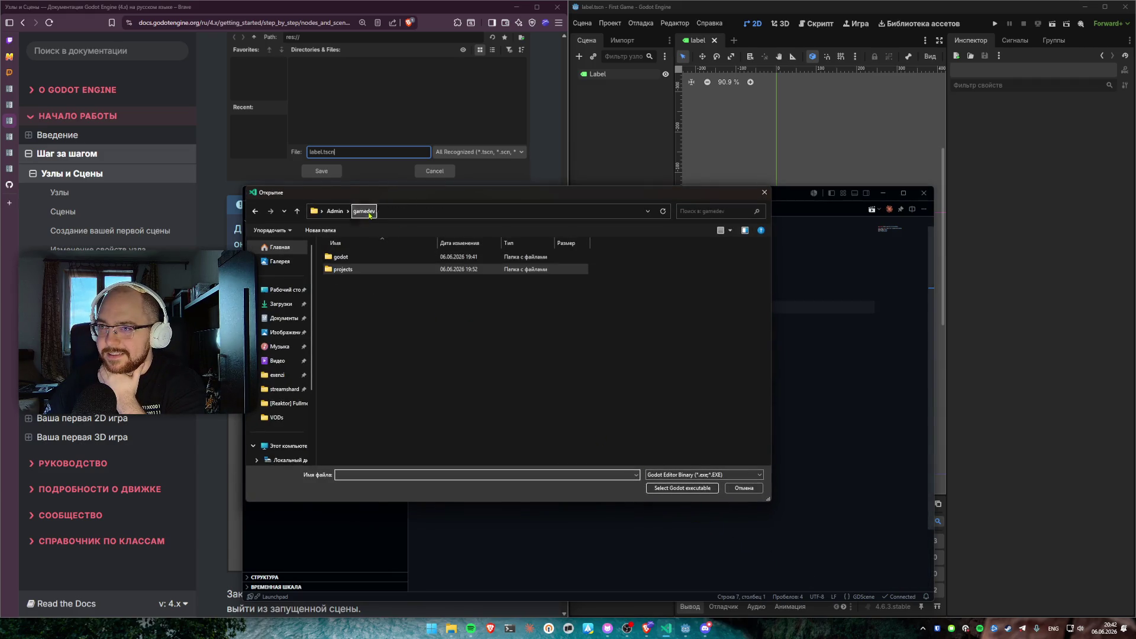
double_click(351, 258)
double_click(351, 258)
double_click(351, 258)
left_click(356, 257)
left_click(682, 488)
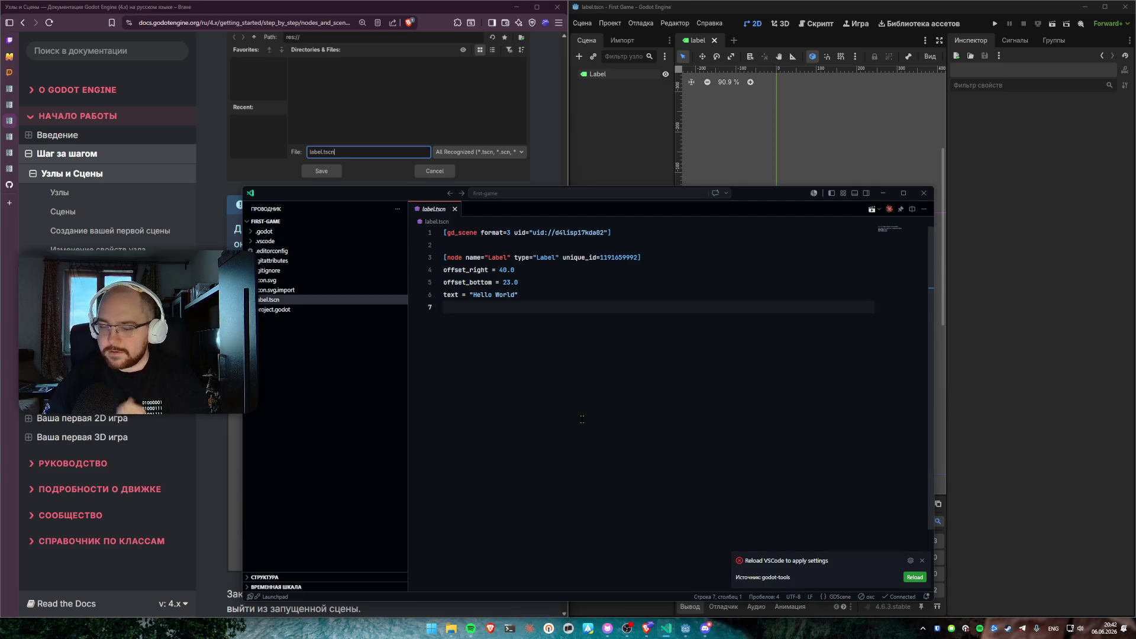
Reload the window with 'Developer: Reload Window' and reopen label.tscn
key("ctrl+shift+p")
type("reload")
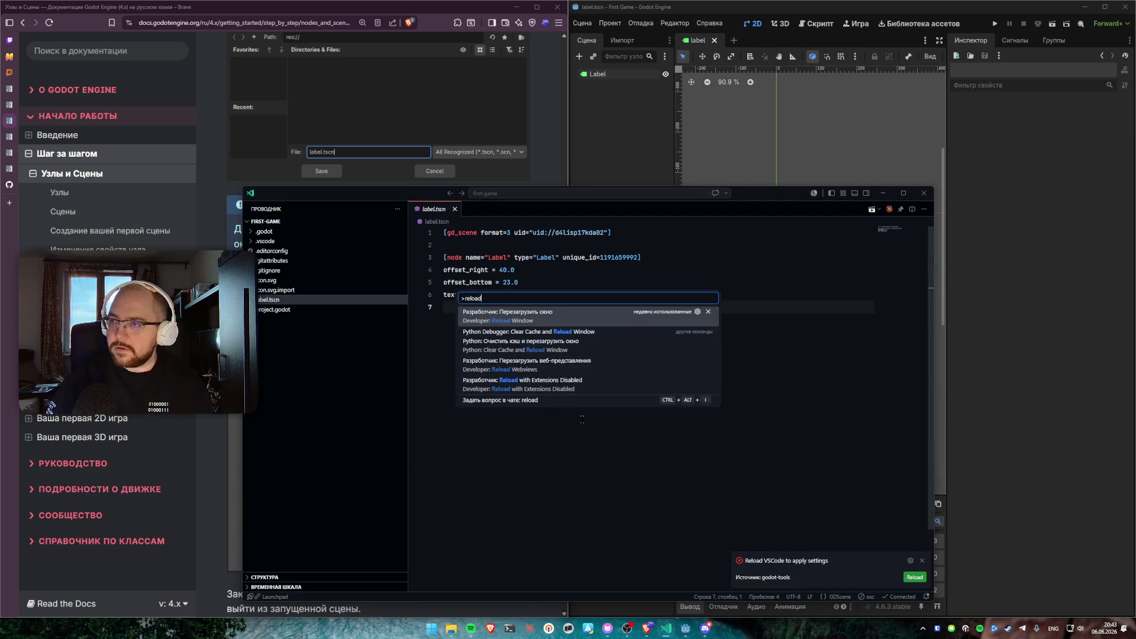
key("Return")
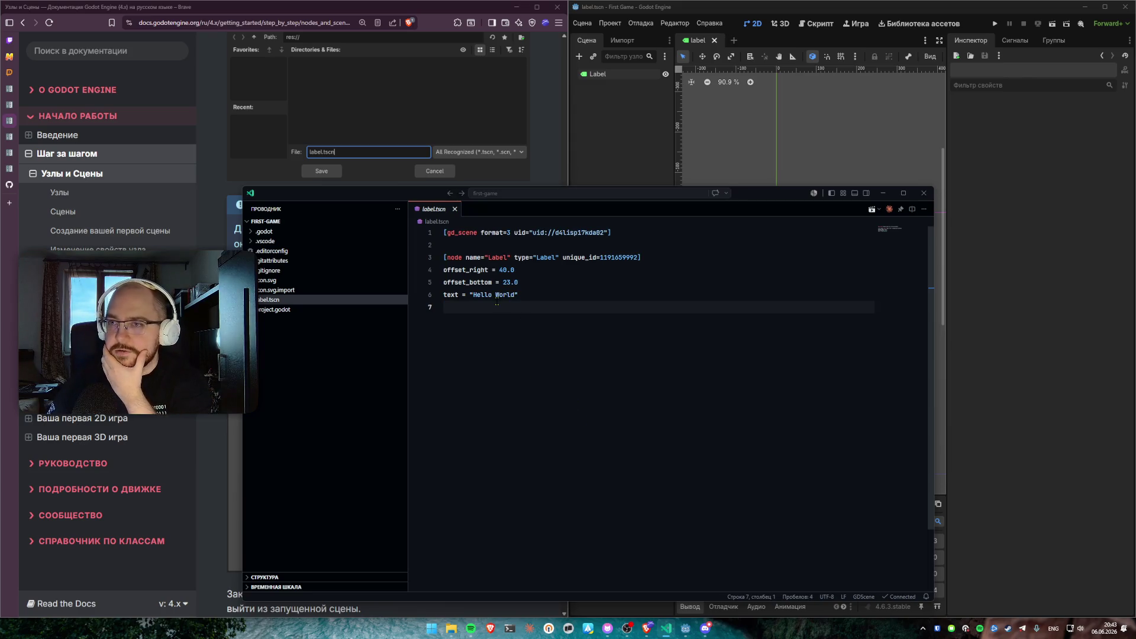
left_click(287, 310)
left_click(290, 301)
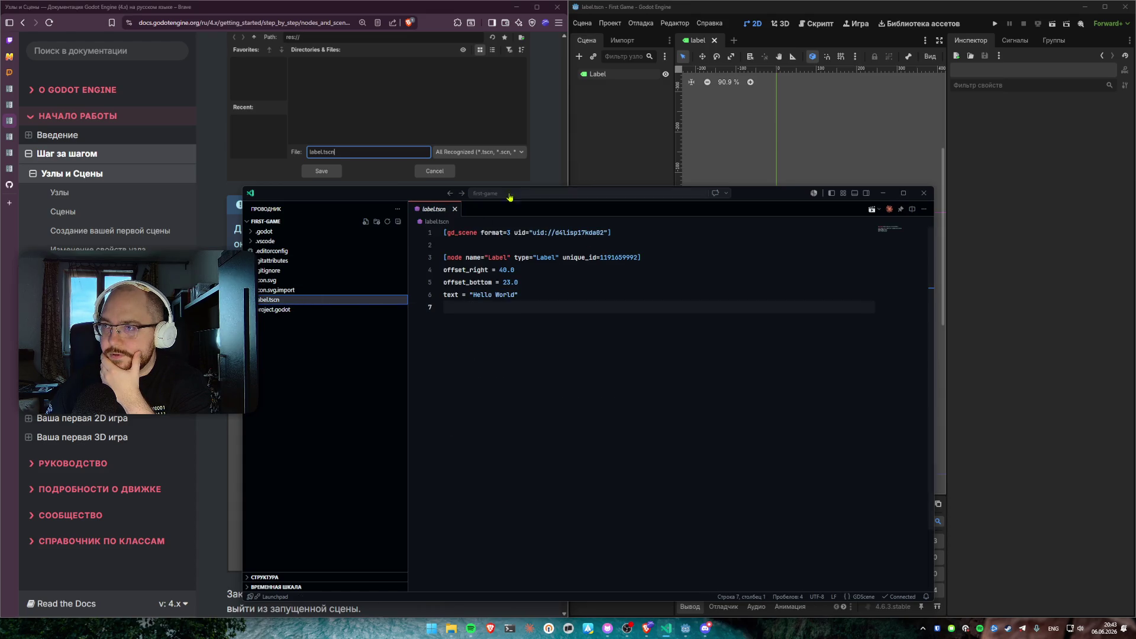
left_click(534, 136)
scroll(350, 269, "down", 2)
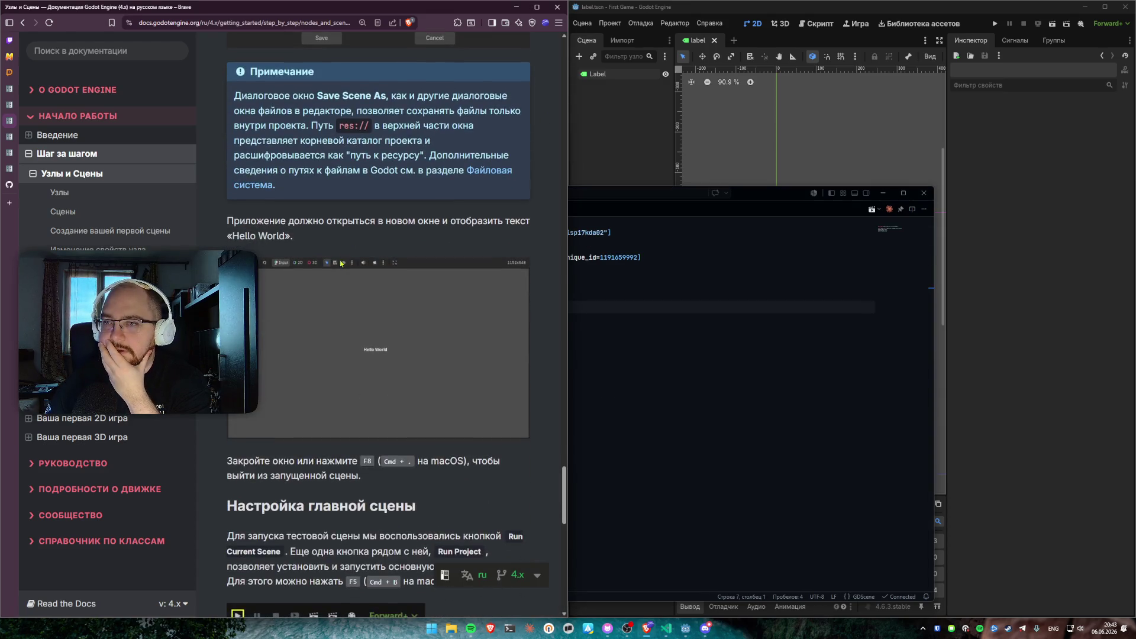
left_click(575, 312)
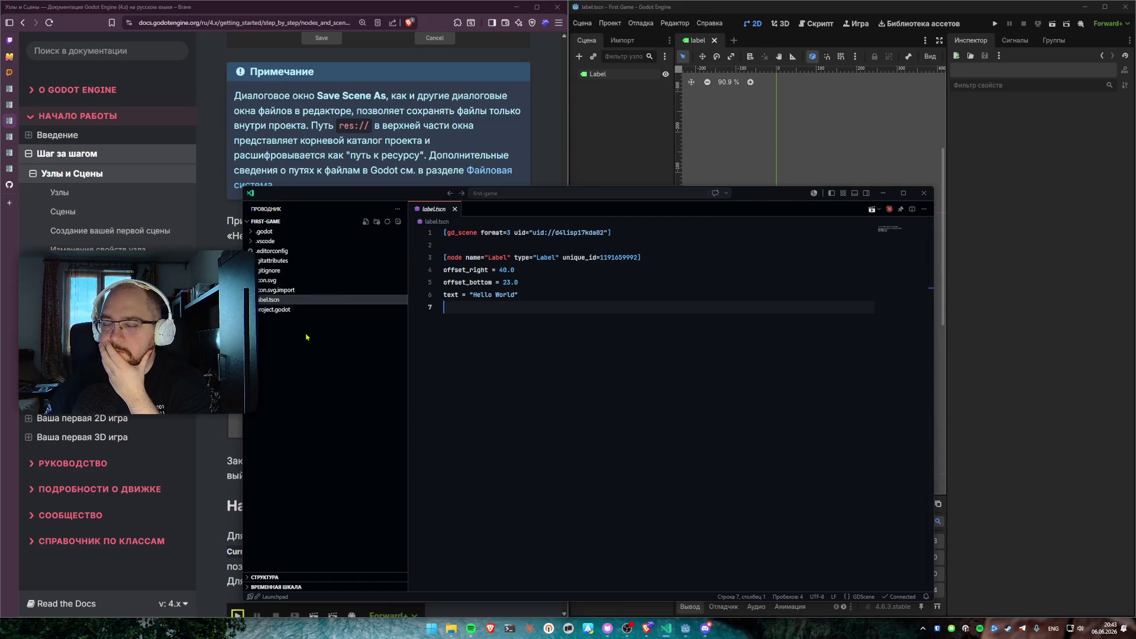
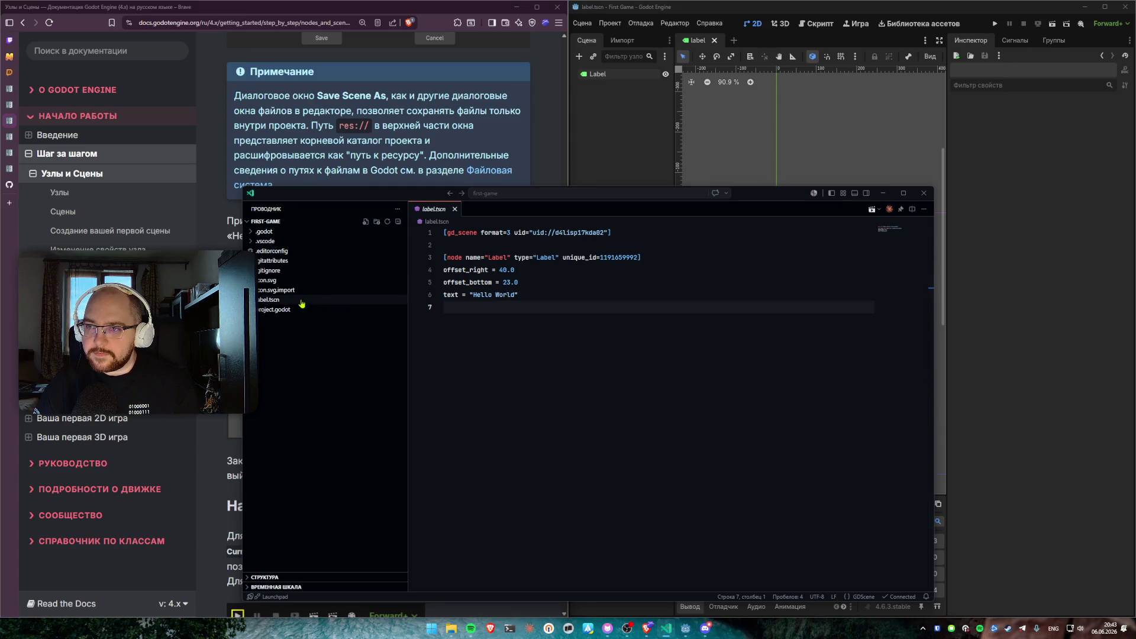
Inspect label.tscn's offset_bottom and Label node declaration lines, then switch to the Godot editor
left_click(462, 282)
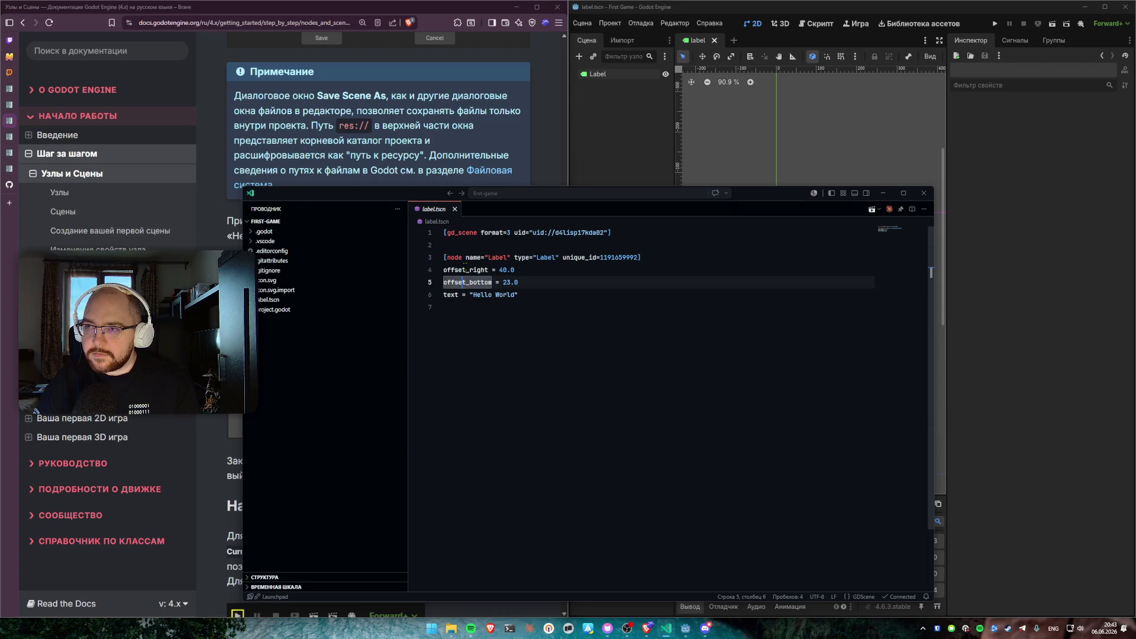
left_click(459, 256)
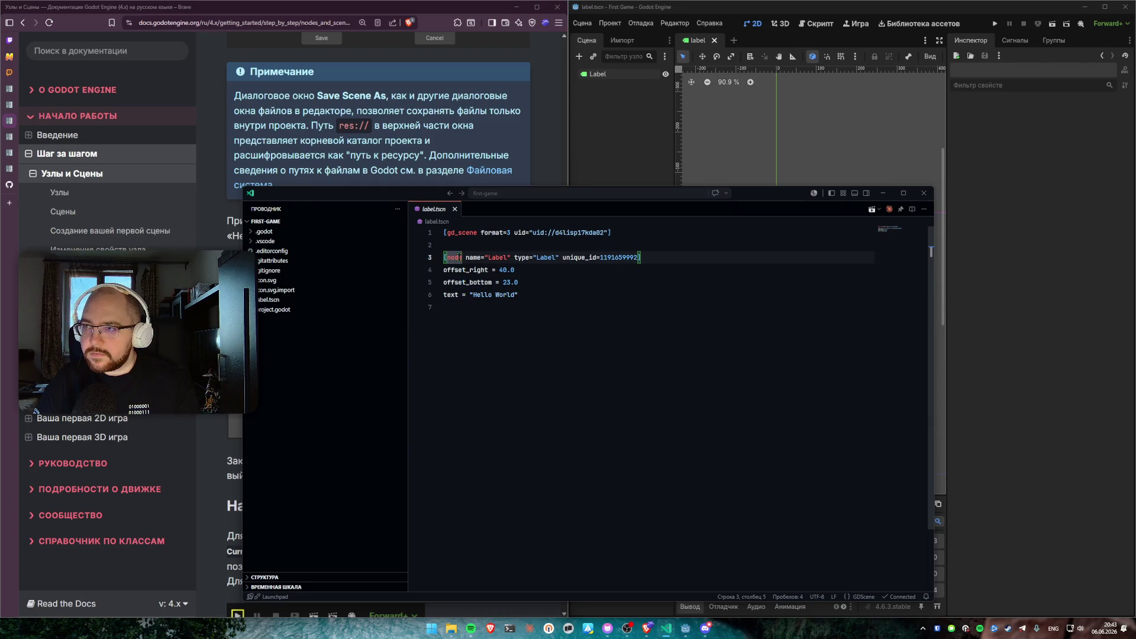
left_click(552, 258)
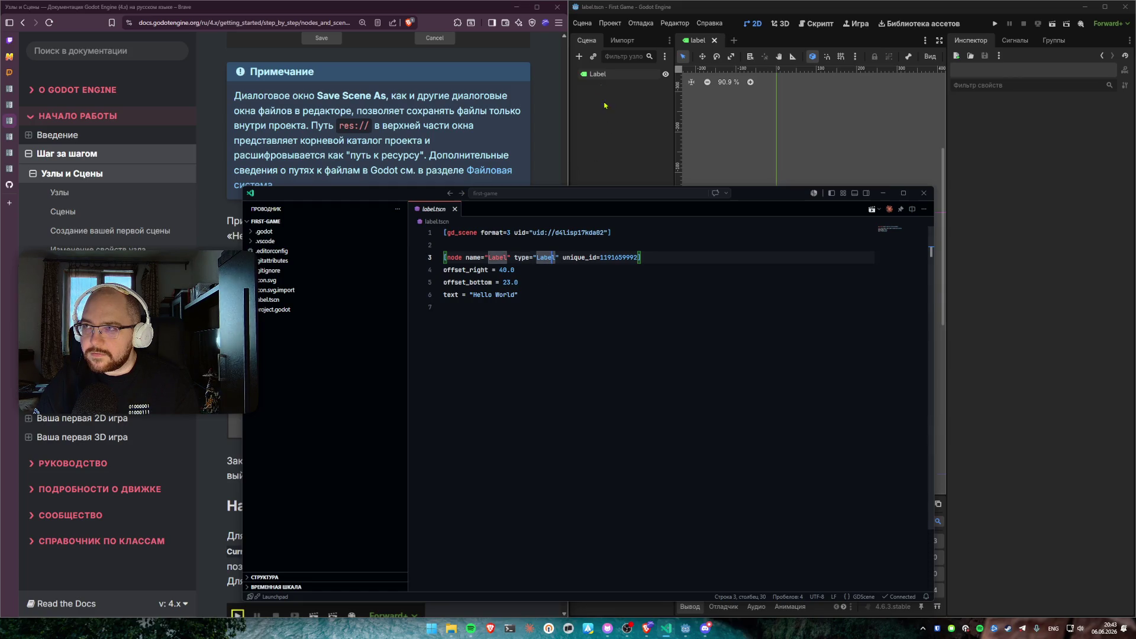
left_click(624, 112)
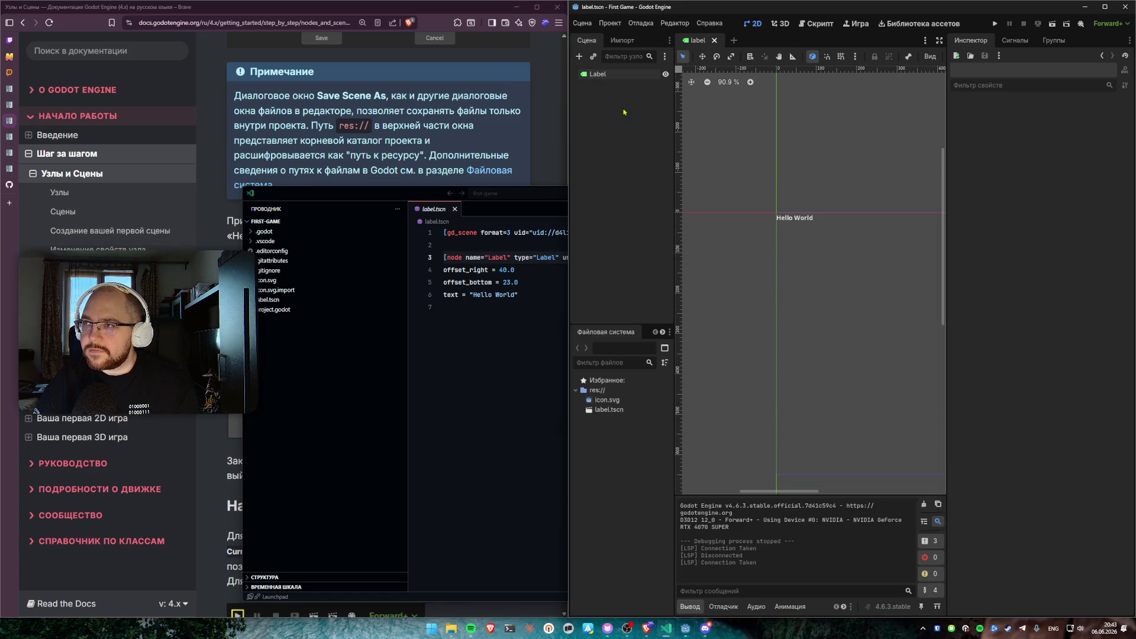
Select label.tscn in the FileSystem dock, glancing at its file options and the docs
left_click(609, 410)
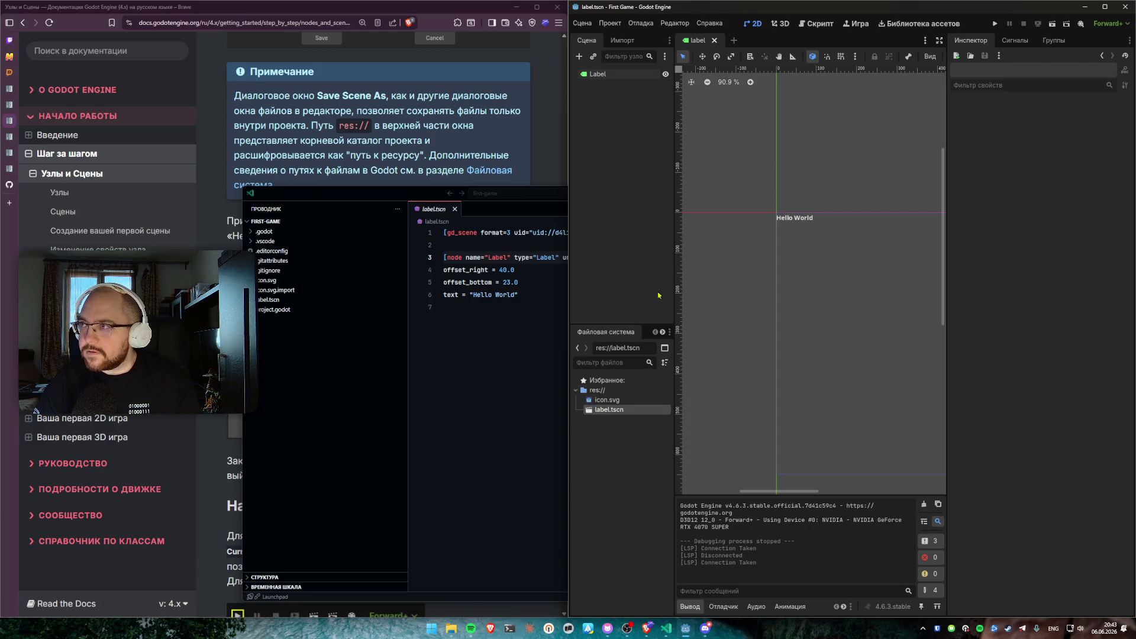
left_click(820, 24)
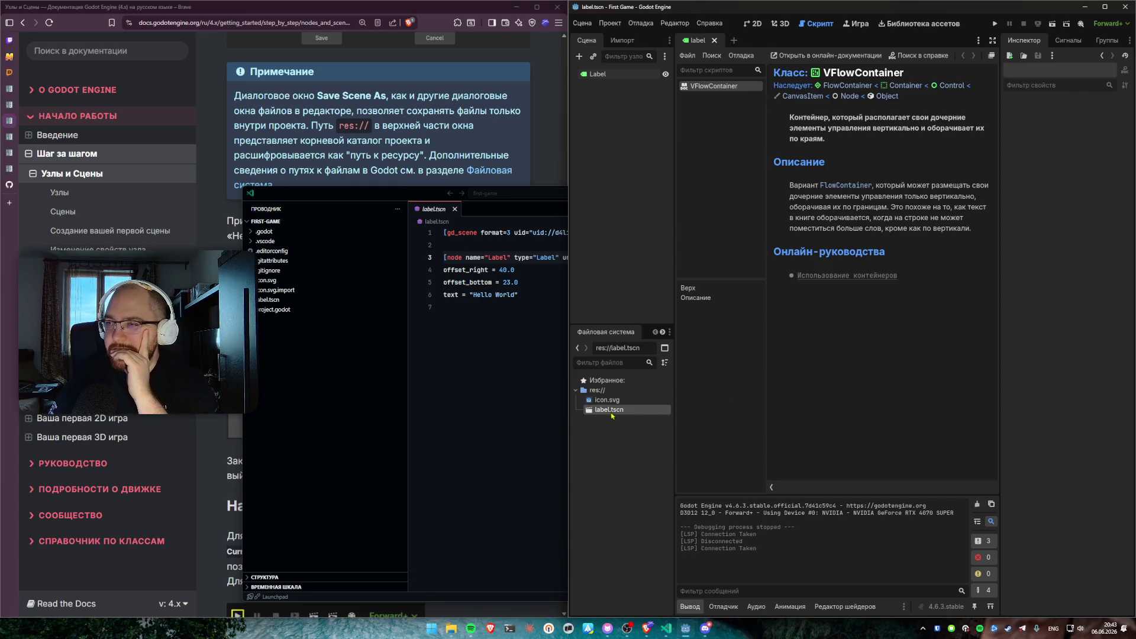
left_click(485, 136)
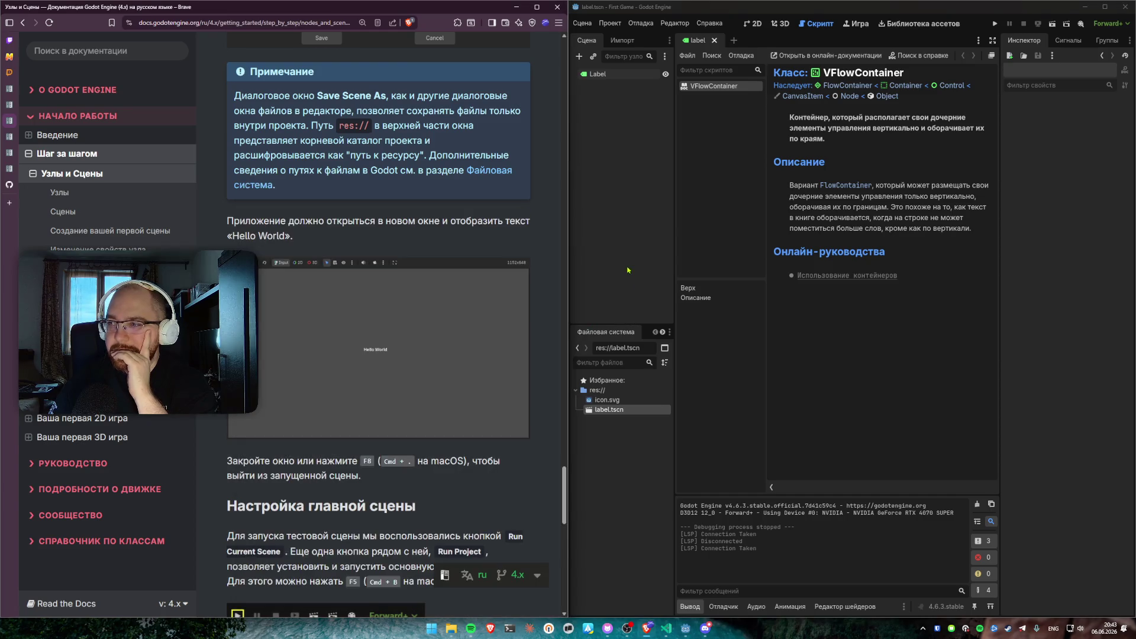
left_click(630, 454)
right_click(610, 410)
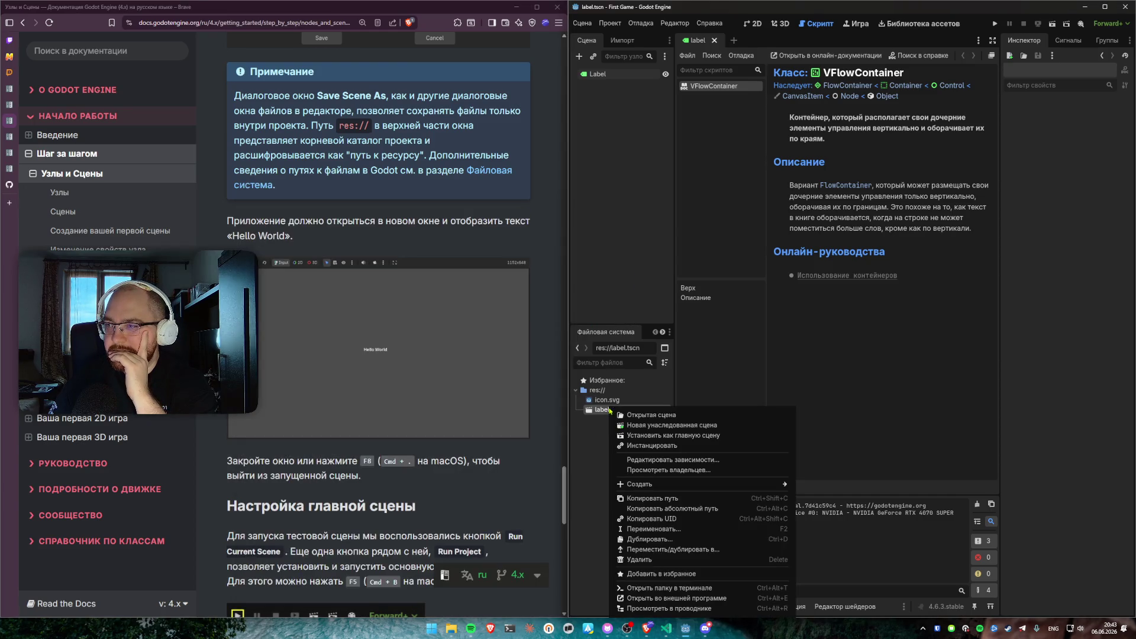
left_click(595, 427)
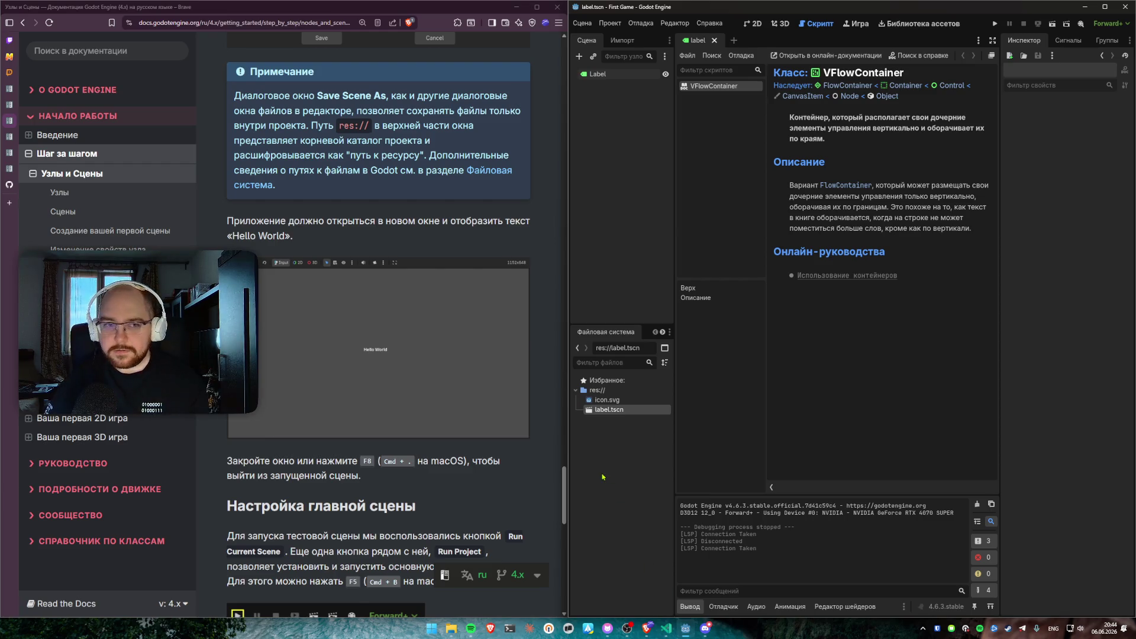
left_click(491, 348)
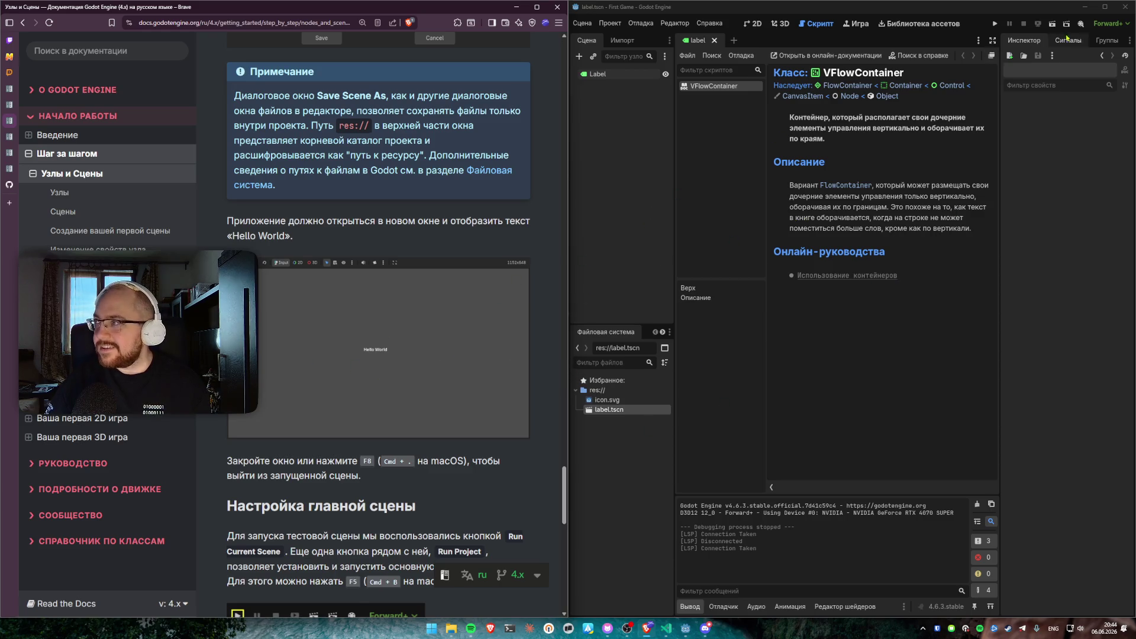
Run the Hello World label scene, close its game window, and return to label.tscn in VS Code
left_click(1052, 24)
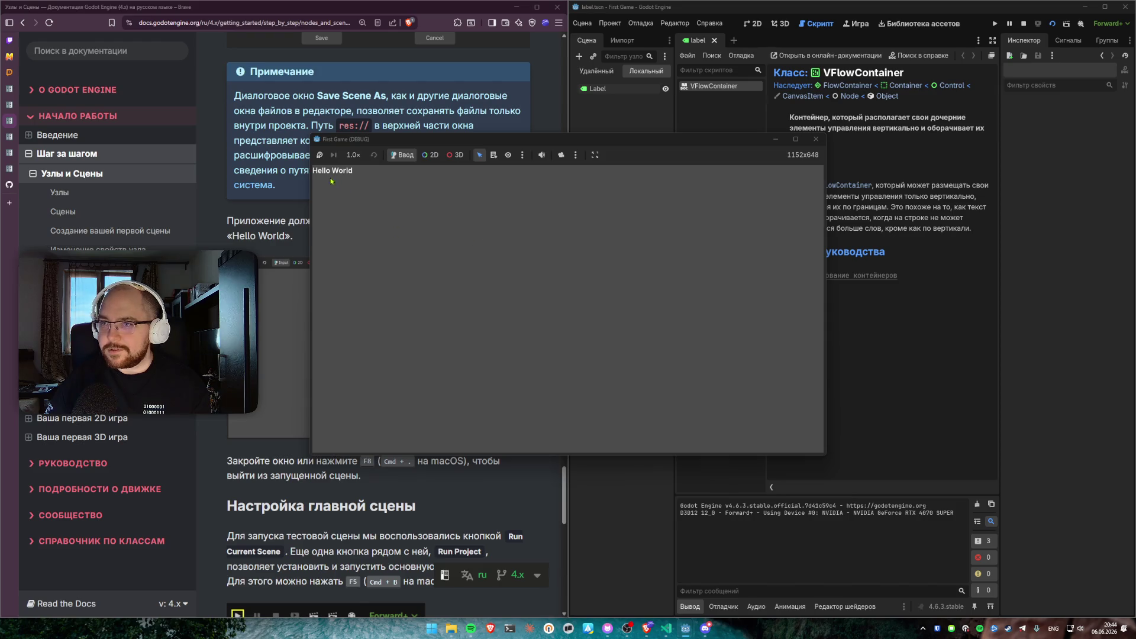
left_click(816, 140)
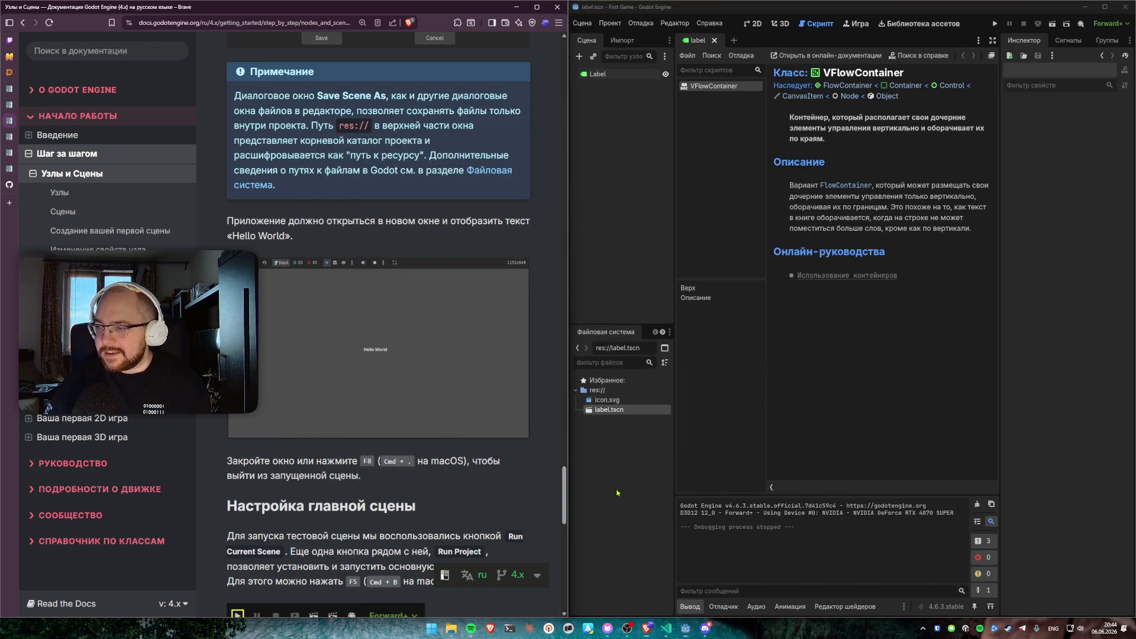
left_click(666, 629)
left_click(413, 337)
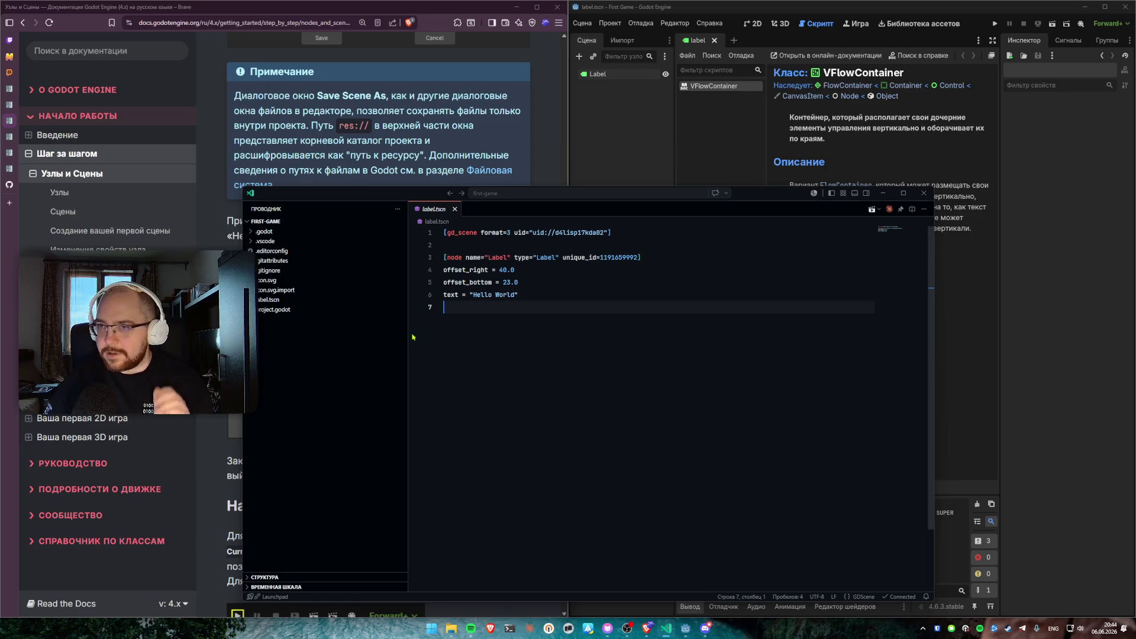
Glance at the docs, then select all of label.tscn's text and deselect it
left_click(420, 138)
scroll(370, 325, "down", 4)
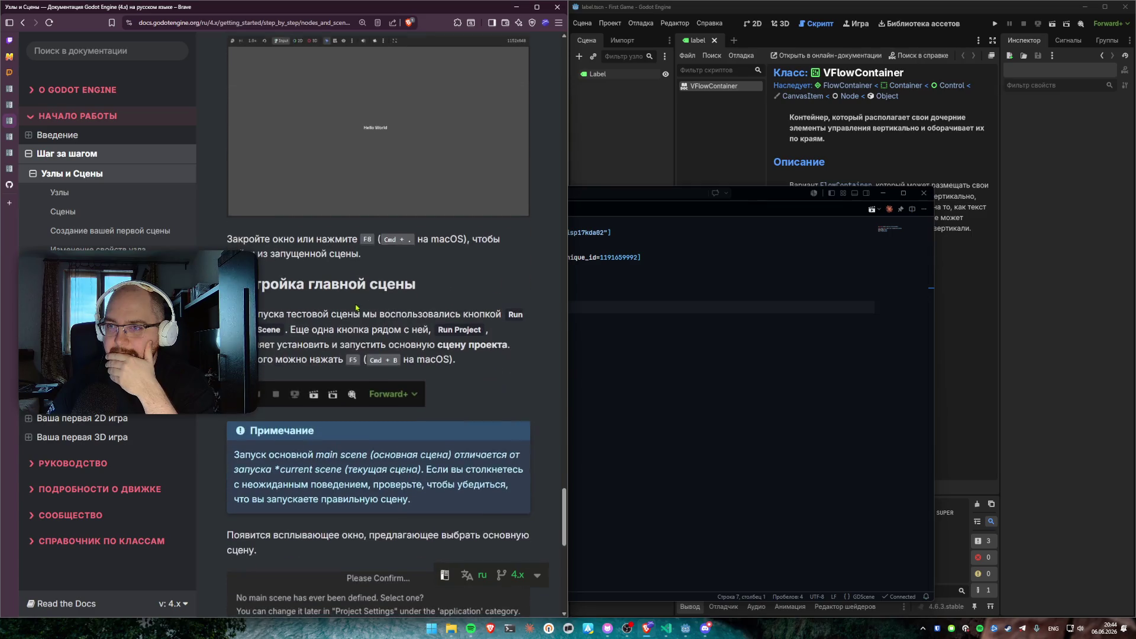
left_click(686, 302)
key("ctrl+shift+Home")
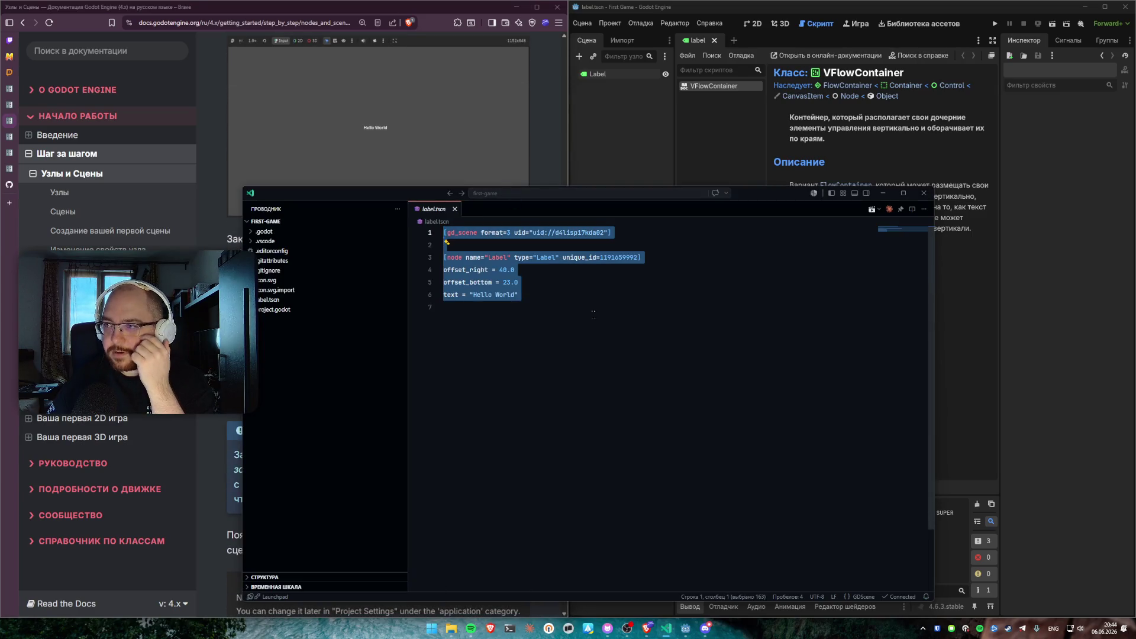
left_click(593, 314)
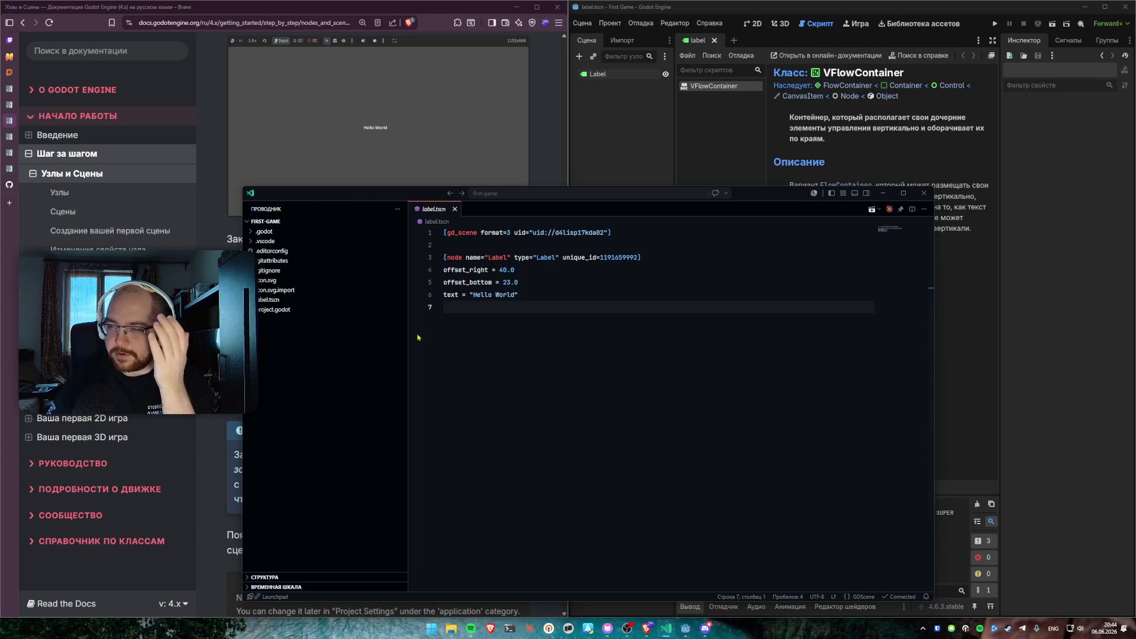
Briefly extend and shrink a selection over label.tscn's lines, then return to the docs
key("shift+Up")
key("shift+Up")
key("shift+Up")
key("shift+Down")
key("shift+Down")
key("shift+Down")
key("shift+Up")
key("shift+Up")
key("shift+Up")
key("shift+Down")
key("shift+Down")
key("shift+Down")
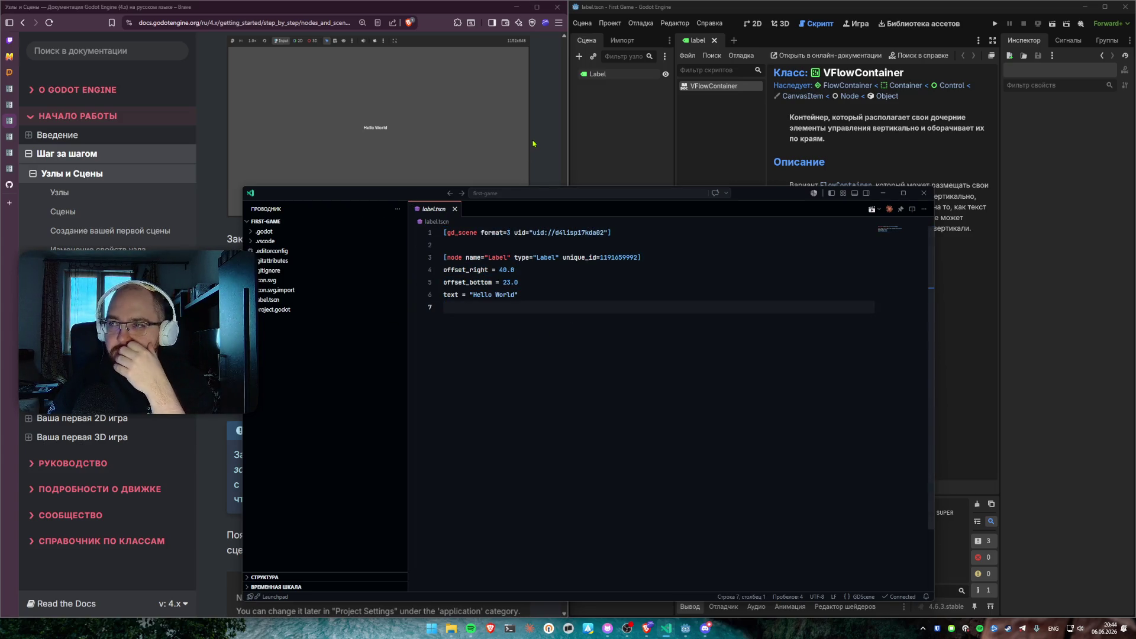
key("shift+Up")
key("shift+Up")
key("shift+Up")
key("shift+Down")
key("shift+Down")
key("shift+Down")
left_click(335, 178)
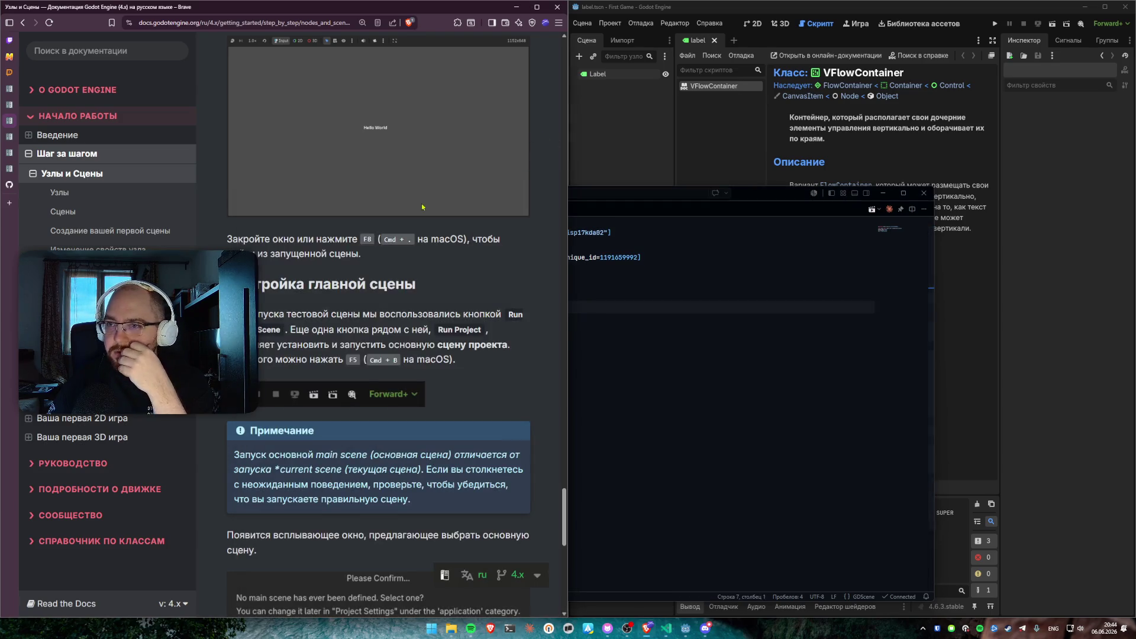
Scroll the docs to 'Настройка главной сцены' and start Run Project, prompting for a main scene
scroll(335, 177, "down", 3)
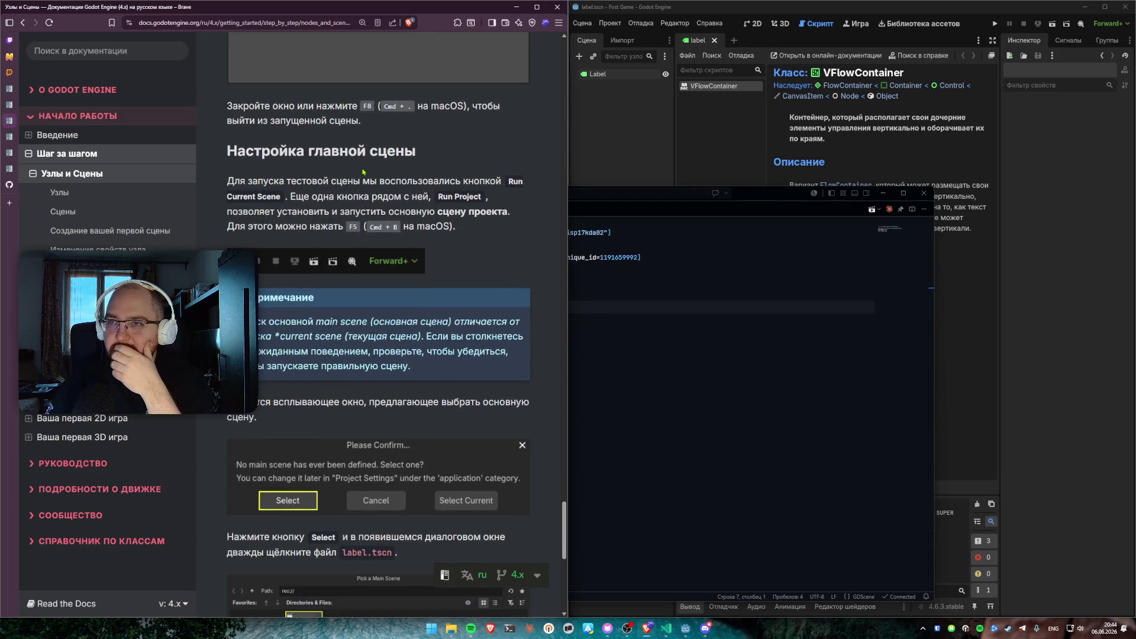
scroll(332, 263, "down", 3)
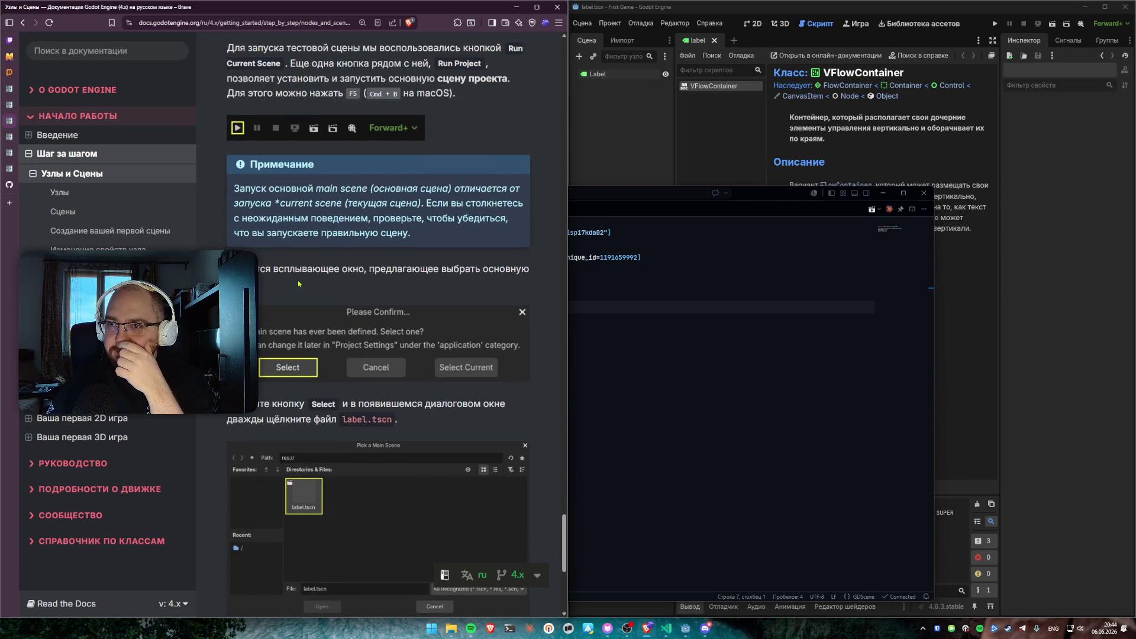
scroll(276, 289, "down", 3)
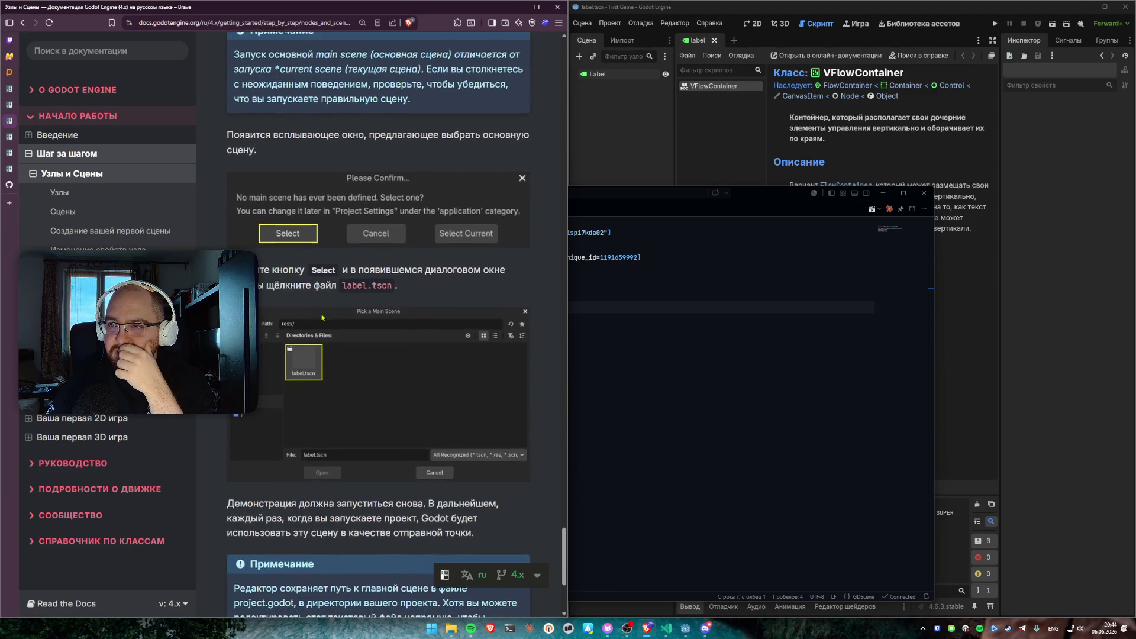
scroll(323, 293, "up", 3)
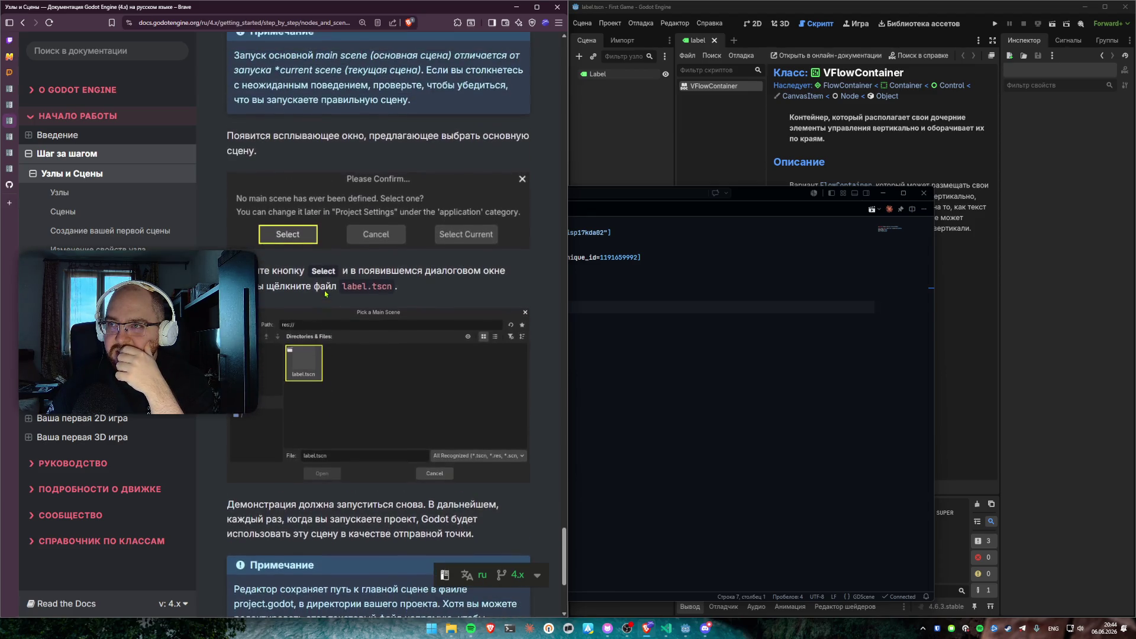
scroll(323, 293, "up", 3)
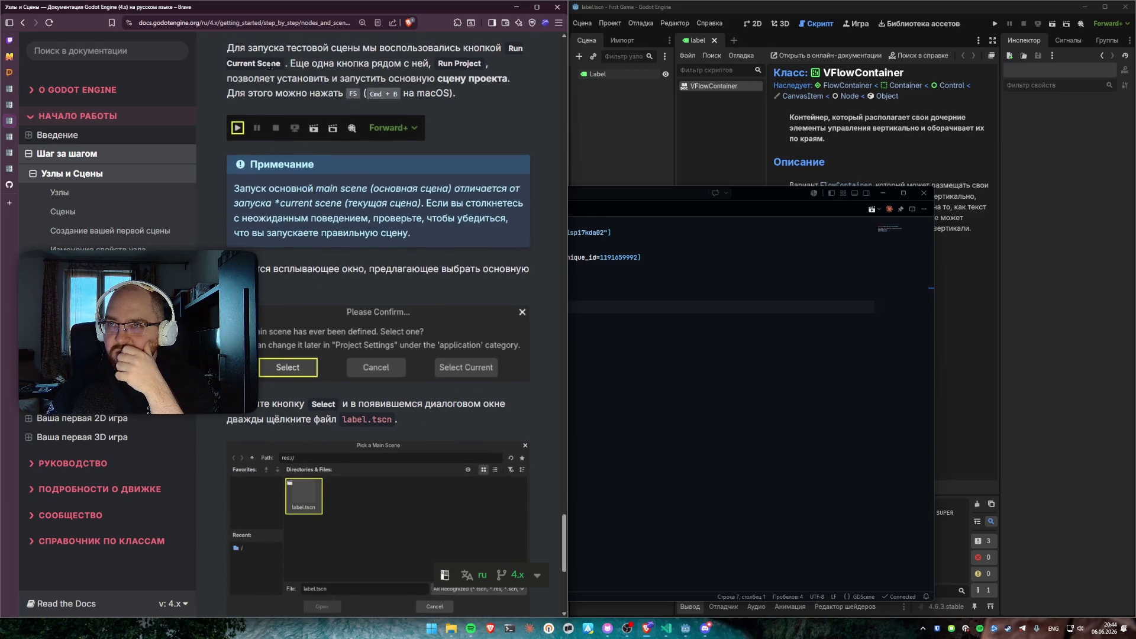
scroll(359, 131, "up", 2)
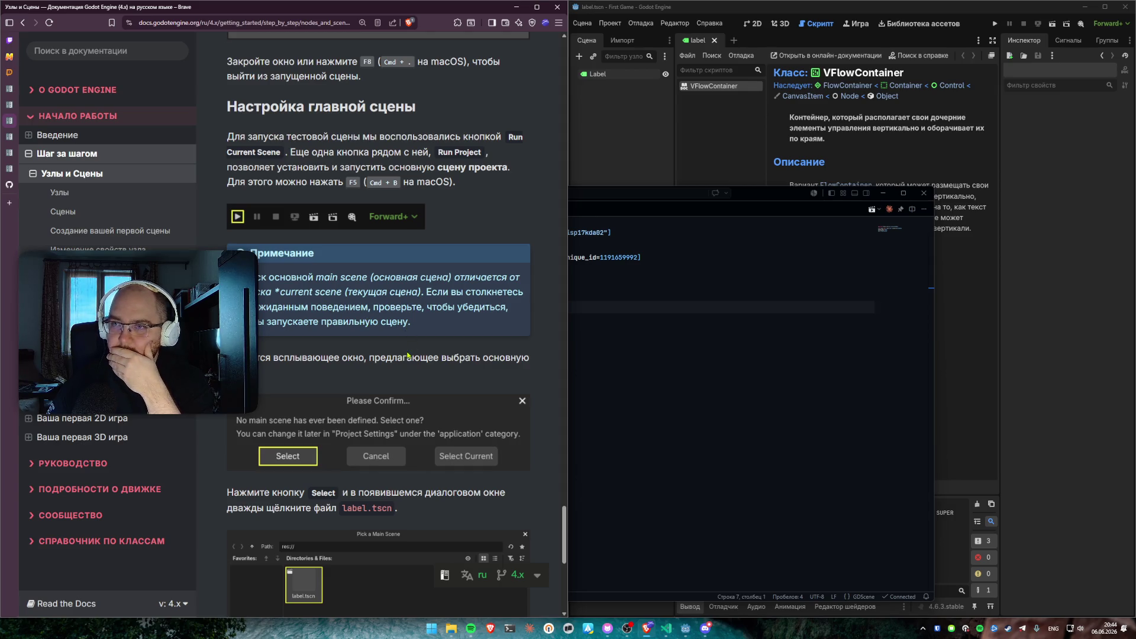
scroll(296, 262, "down", 2)
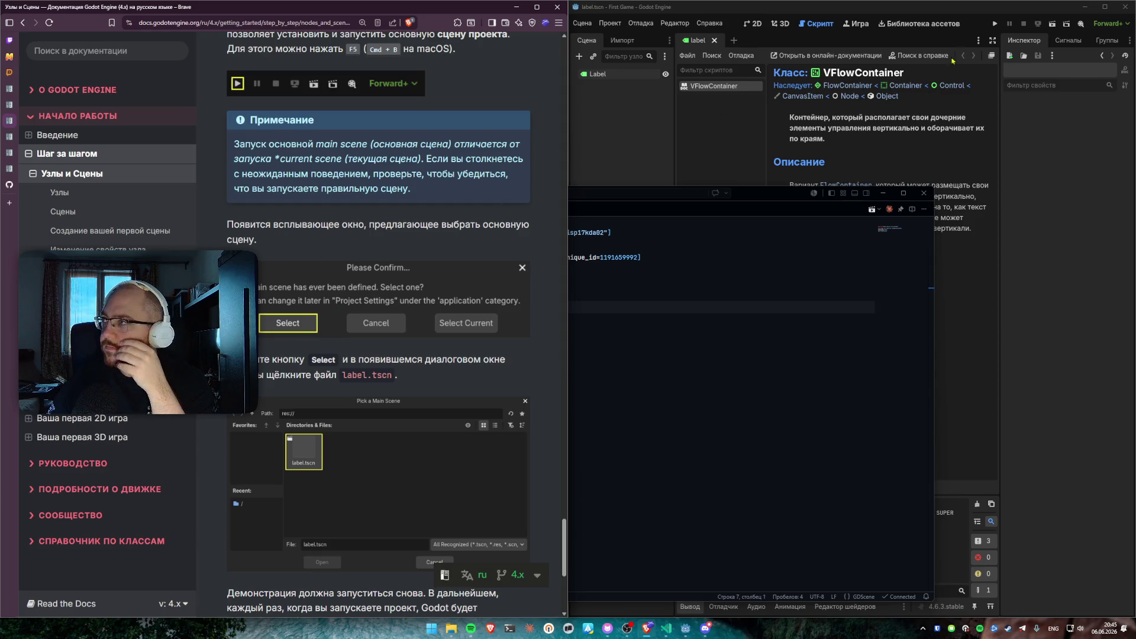
left_click(994, 24)
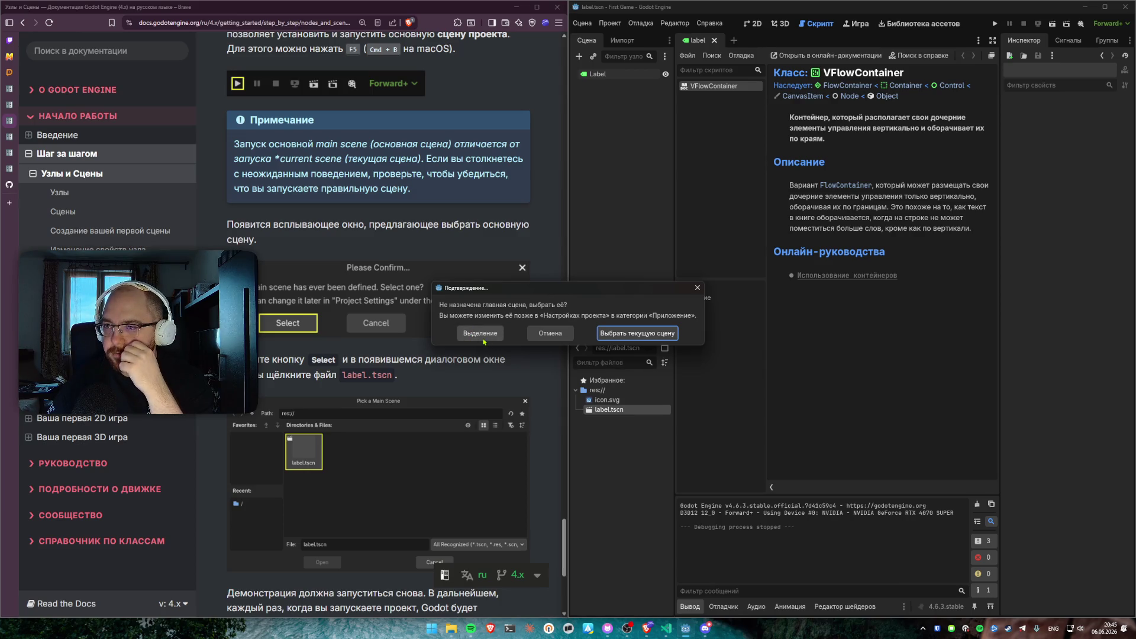
Pick label.tscn as the main scene from the prompt, then run and close the project twice
left_click_drag(560, 290, 634, 278)
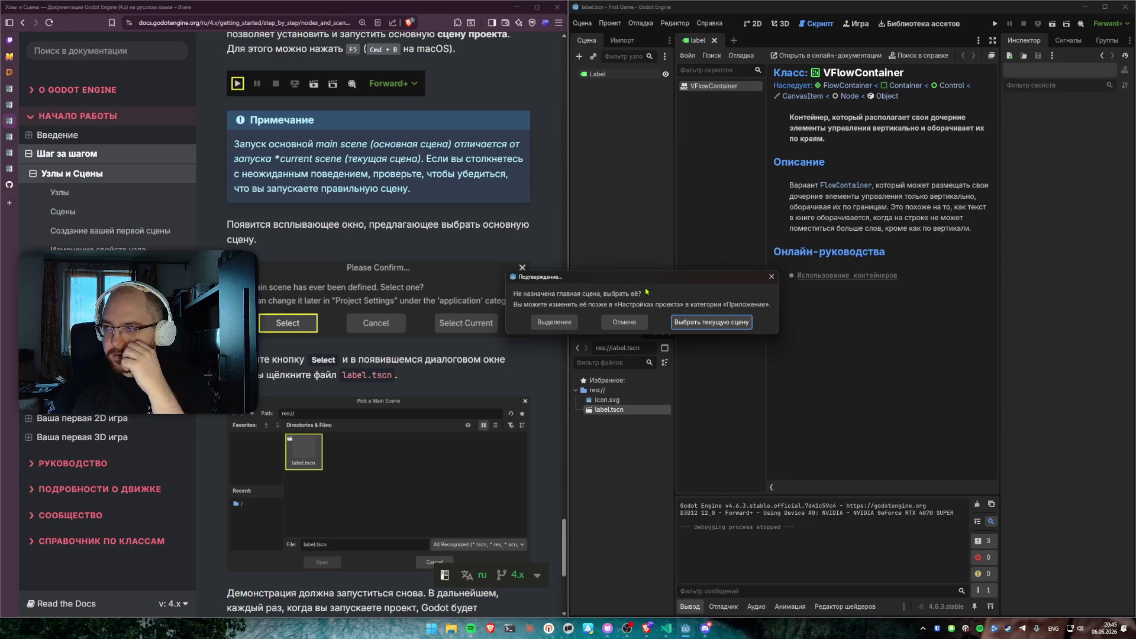
left_click(545, 325)
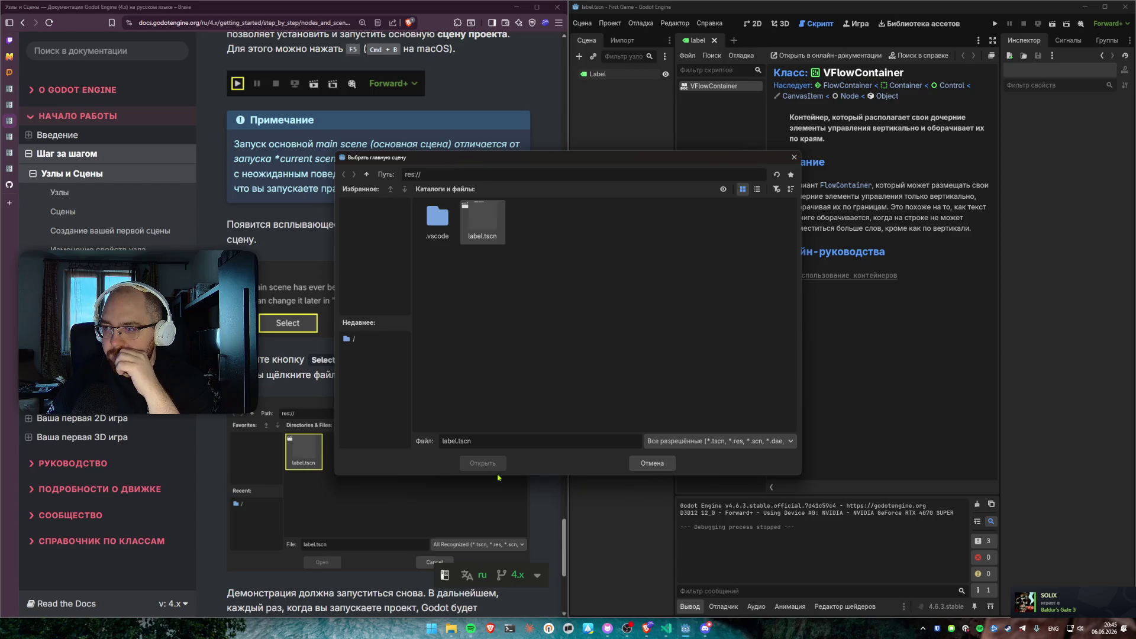
double_click(478, 220)
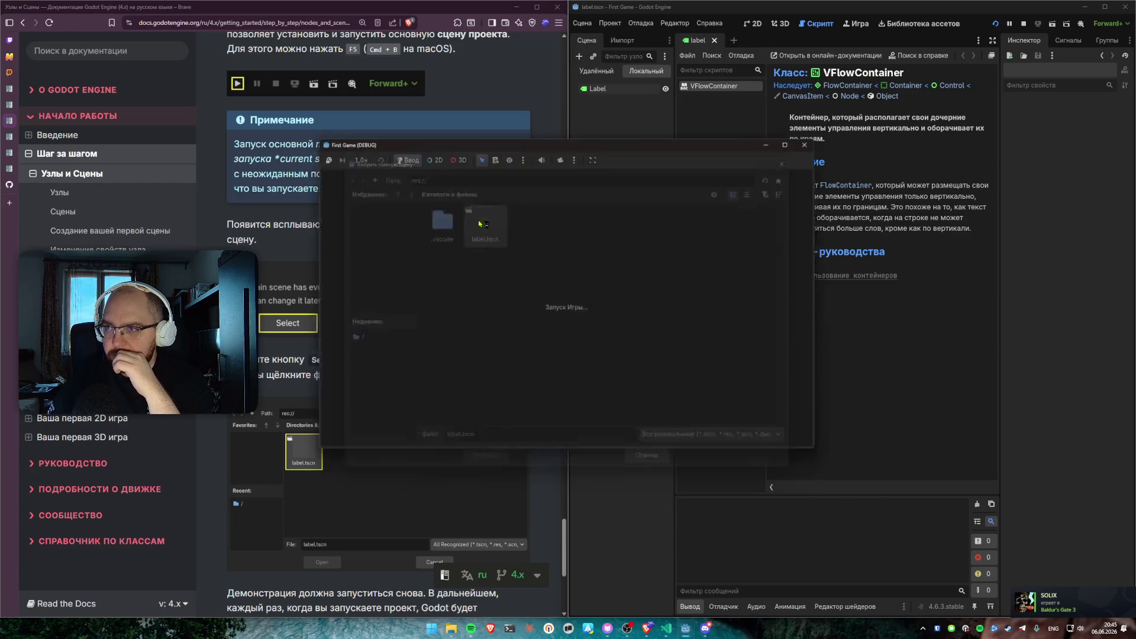
left_click(816, 139)
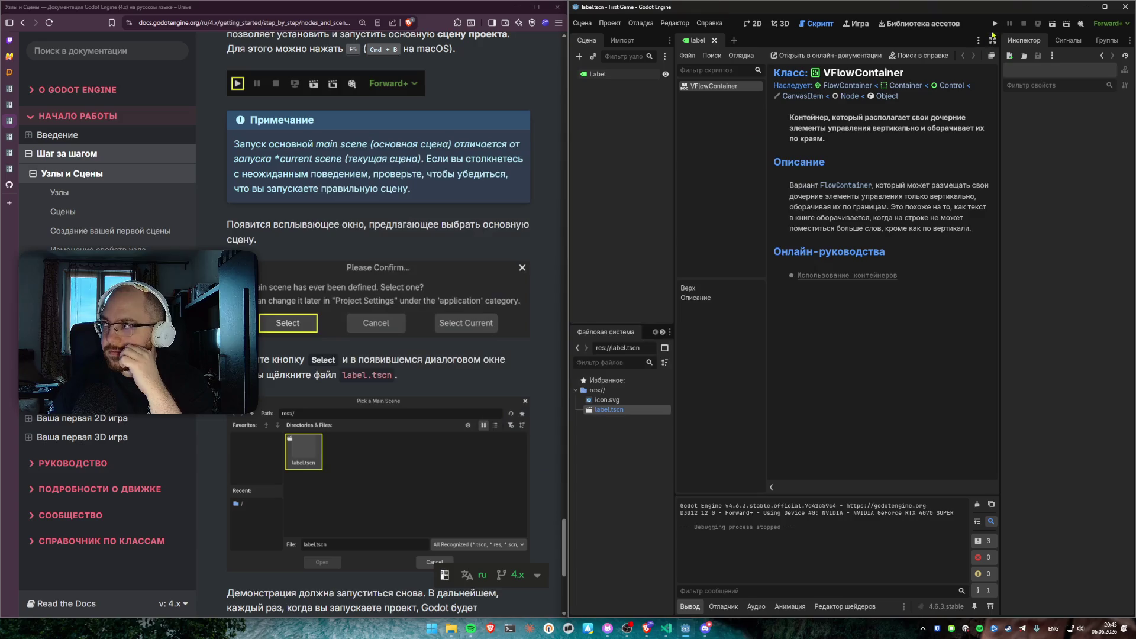
left_click(995, 24)
left_click(810, 143)
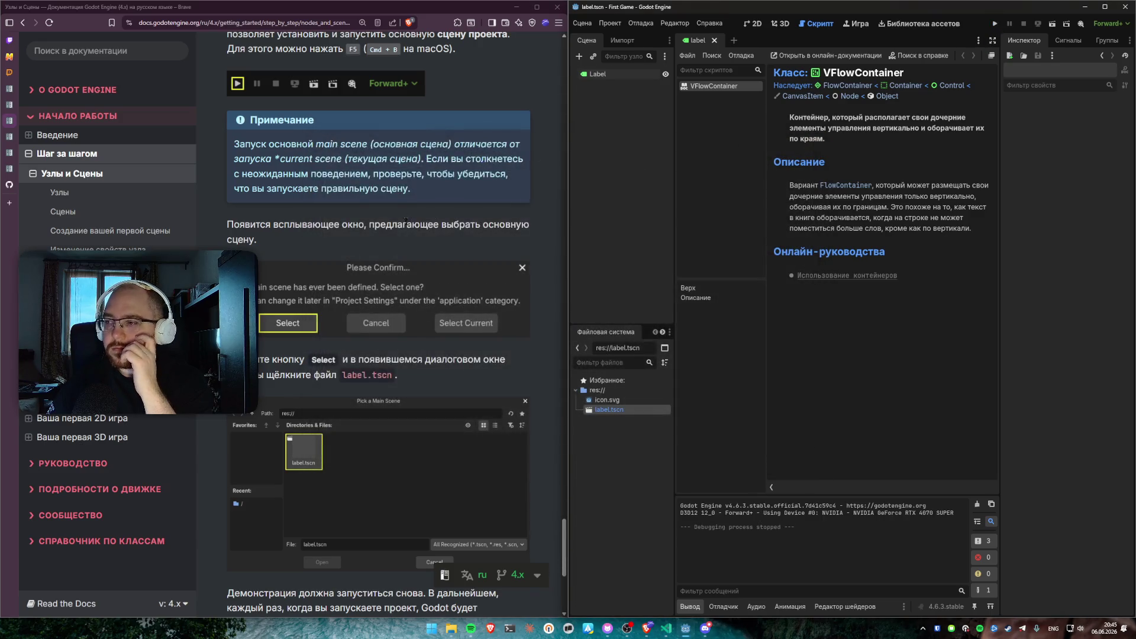
scroll(410, 223, "down", 3)
scroll(410, 223, "down", 5)
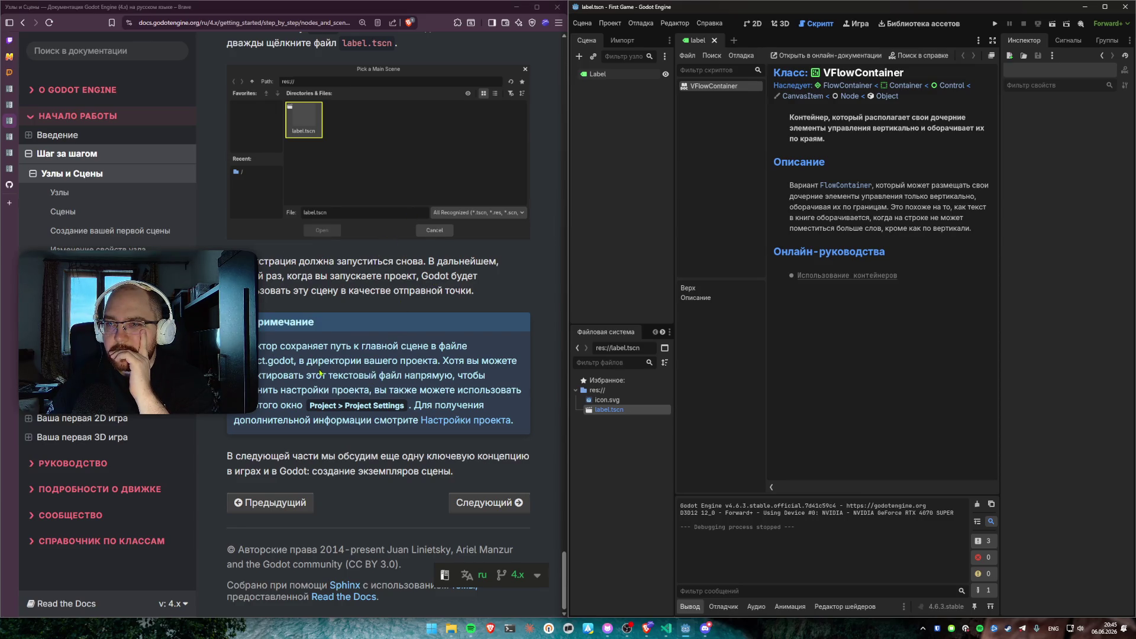
Read the docs note on where the main scene is stored, then open project.godot in VS Code
left_click_drag(398, 346, 374, 416)
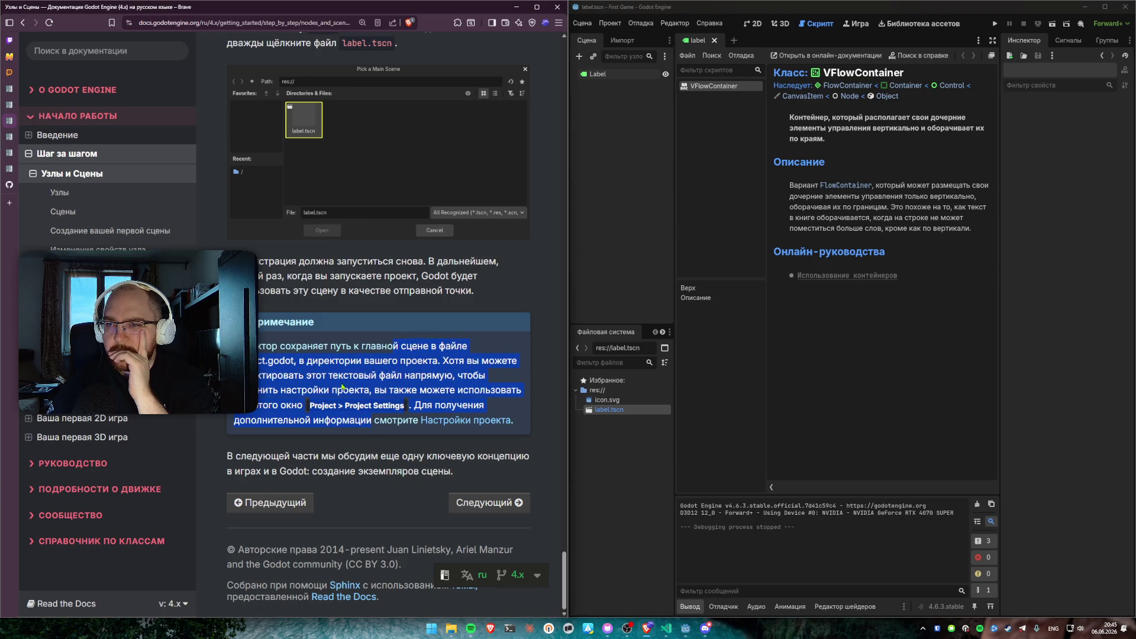
left_click(343, 388)
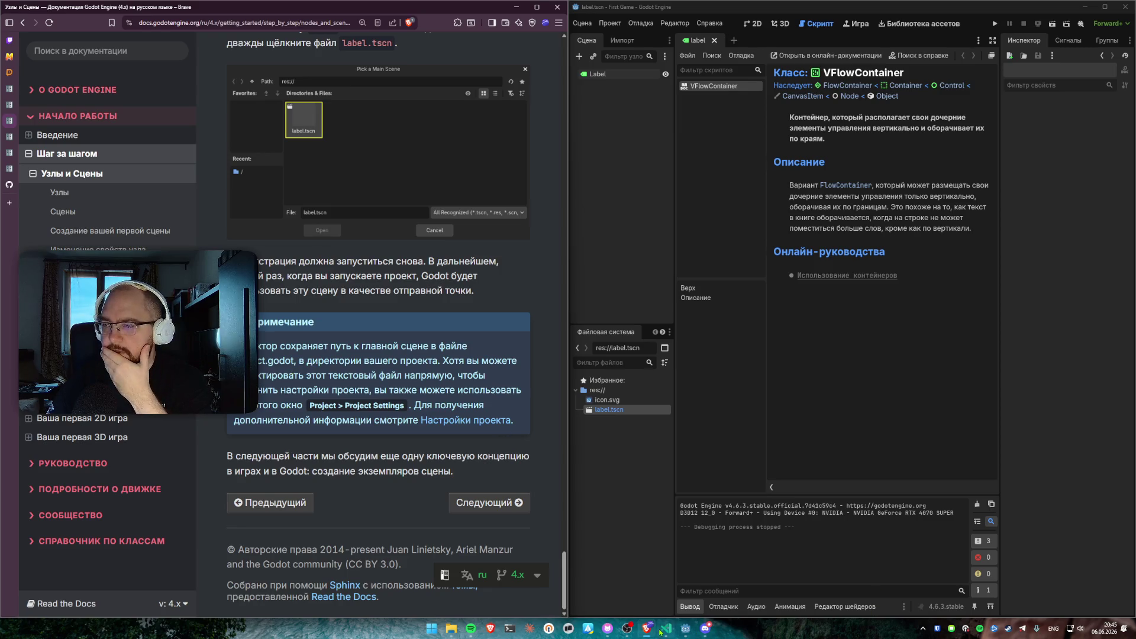
left_click(660, 632)
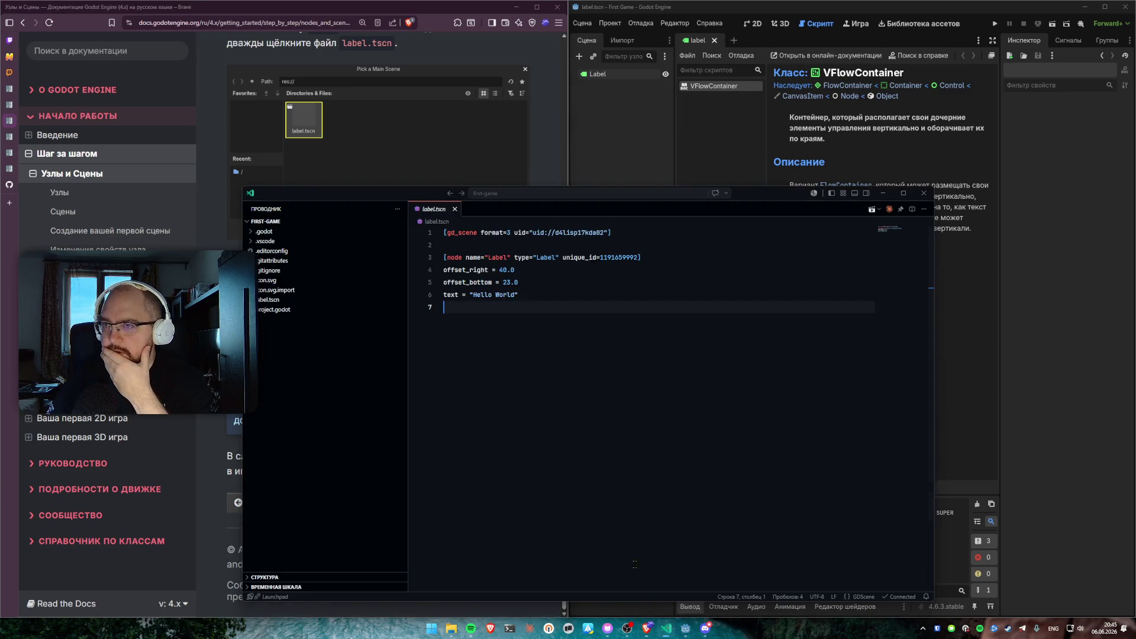
left_click(283, 312)
left_click(634, 557)
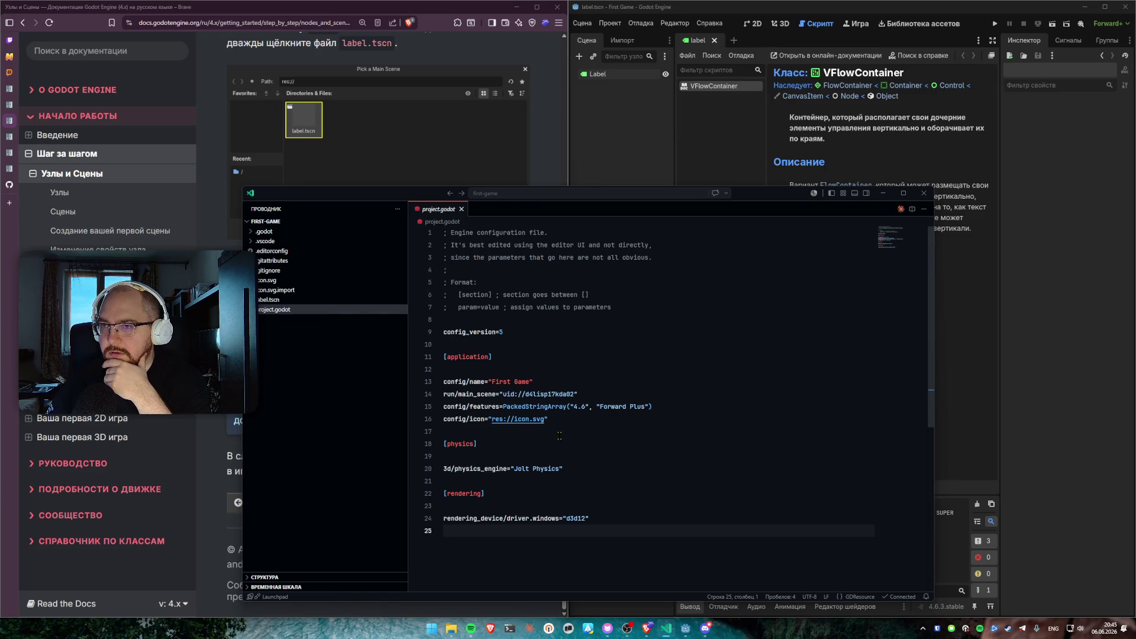
Select the uid value on project.godot's run/main_scene line
left_click(565, 456)
left_click(595, 356)
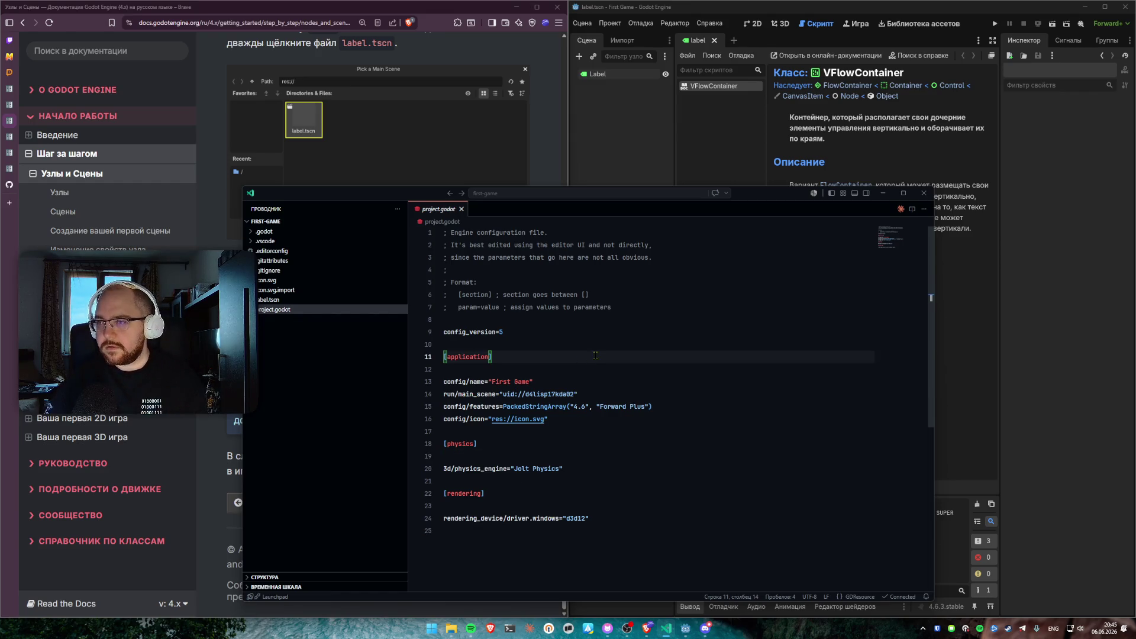
left_click(540, 394)
double_click(539, 394)
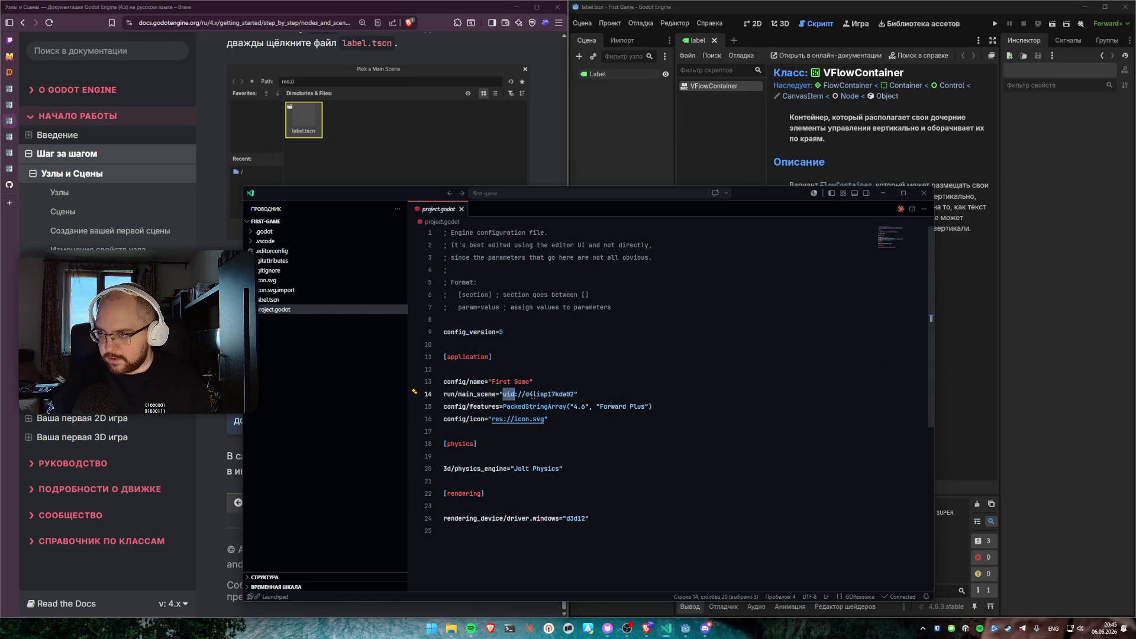
Open label.tscn in VS Code, compare its header uid, then return to the docs
left_click(613, 174)
mouse_move(605, 415)
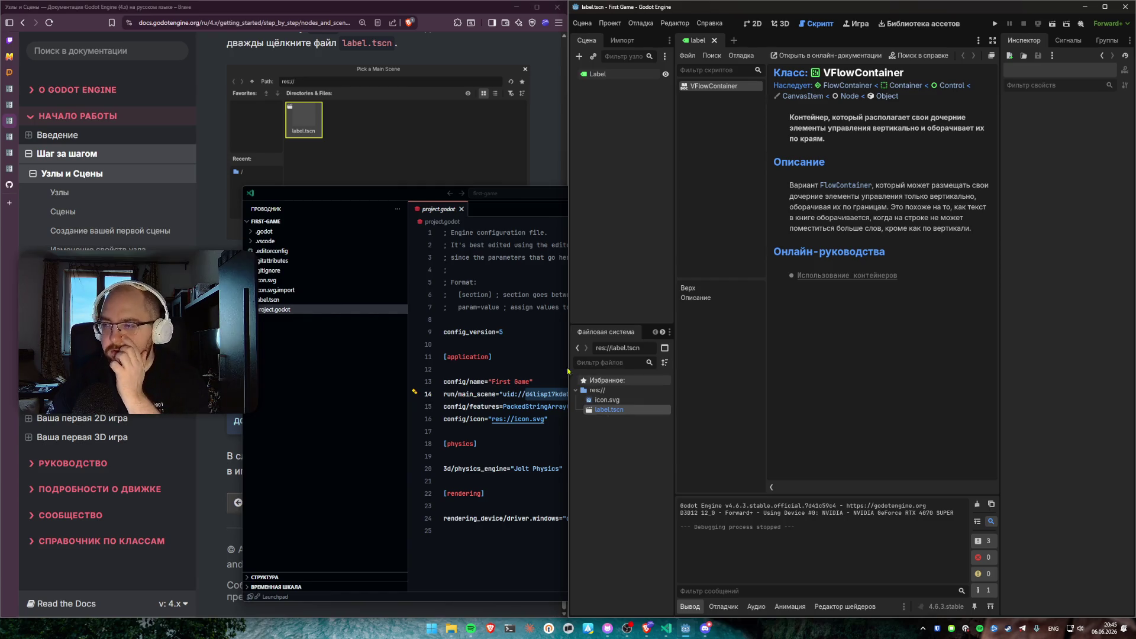
left_click(287, 301)
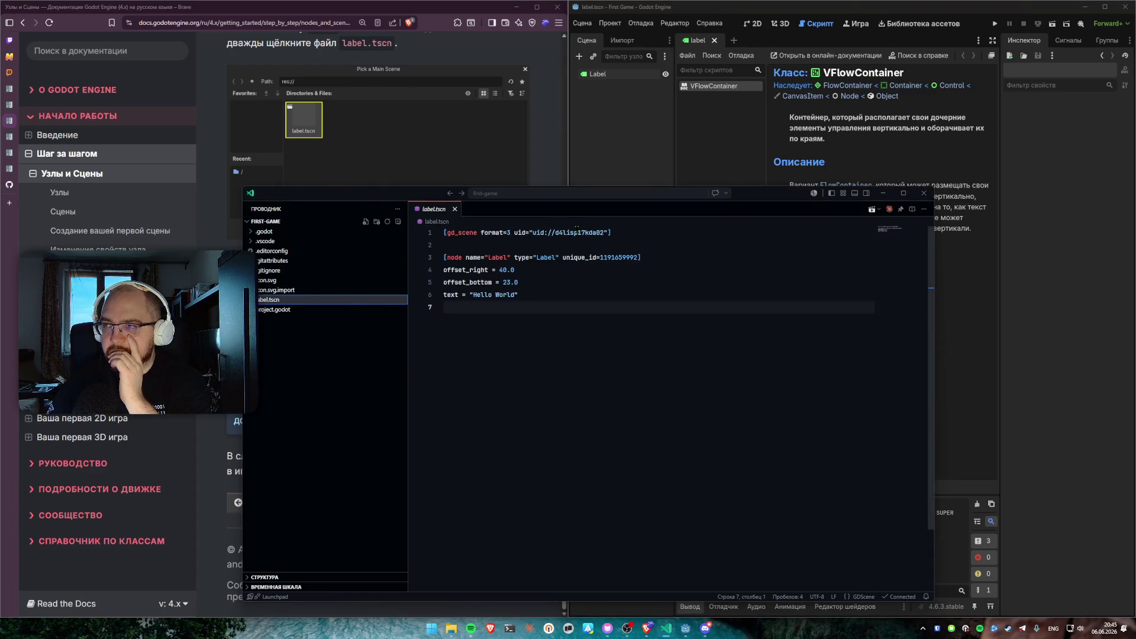
double_click(579, 233)
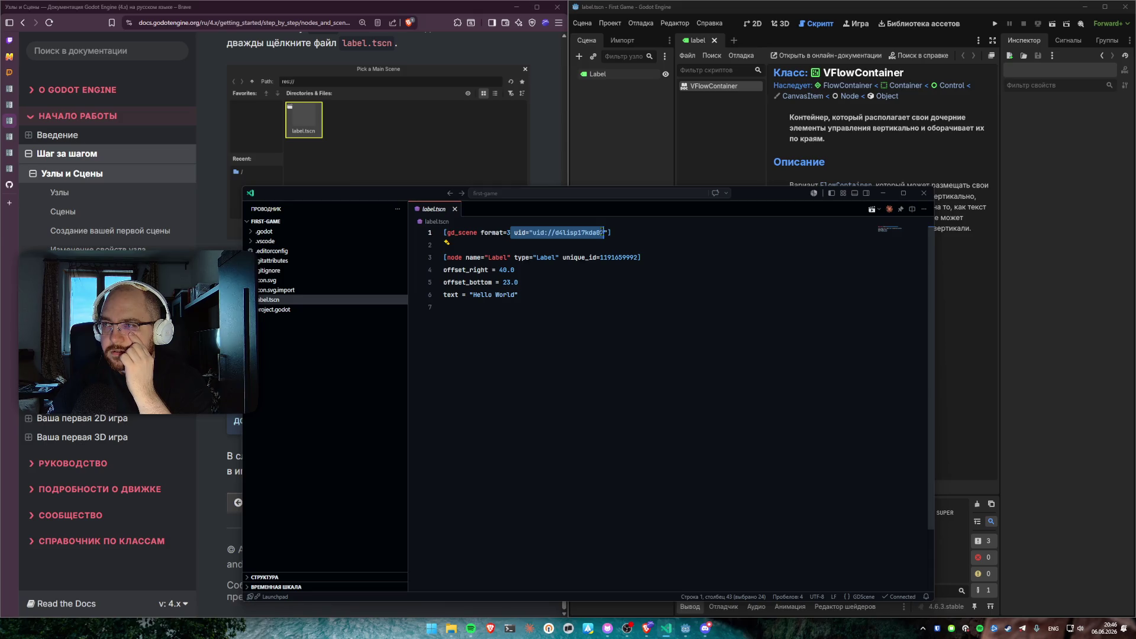
key("Escape")
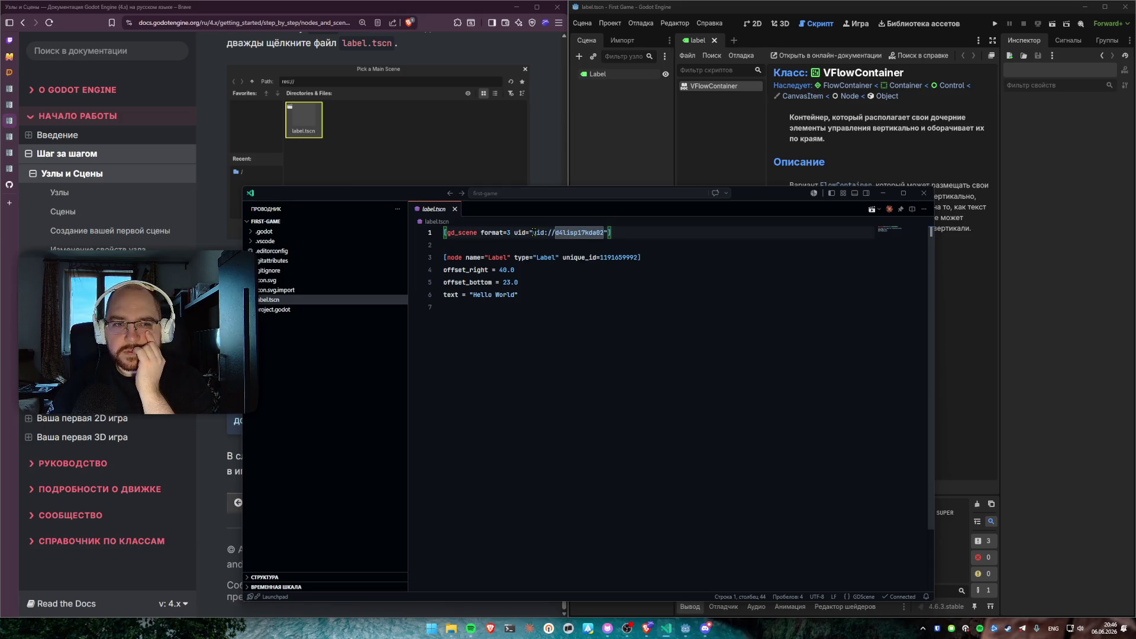
key("alt+Tab")
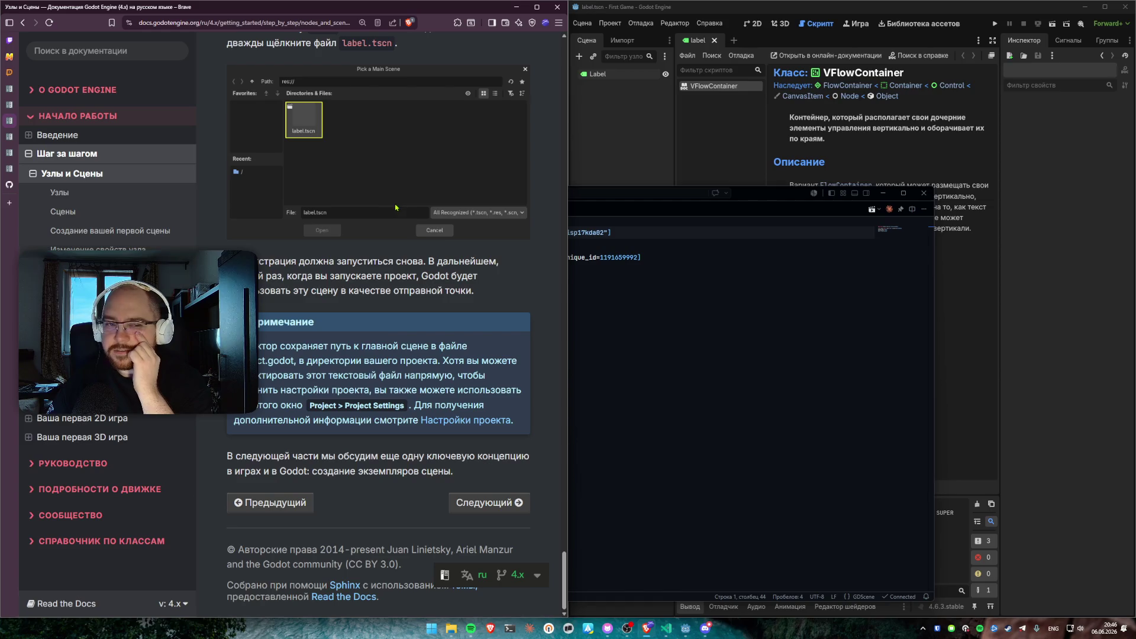
Open the next tutorial page, 'Создание экземпляров', and scroll through its introduction
left_click(474, 502)
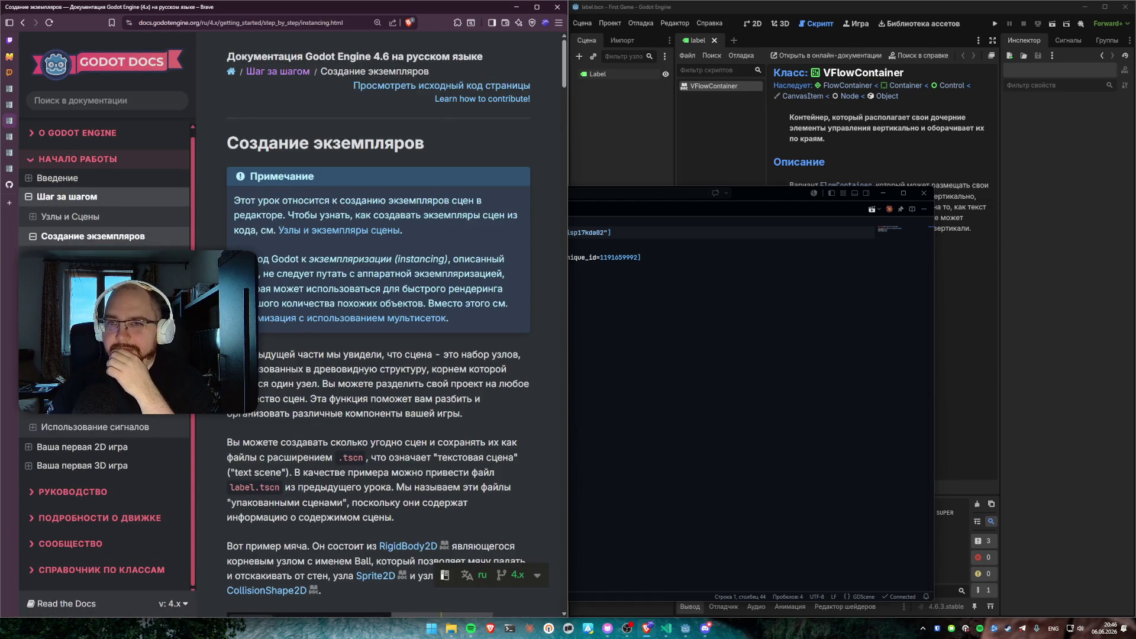
scroll(329, 346, "down", 9)
scroll(329, 346, "up", 7)
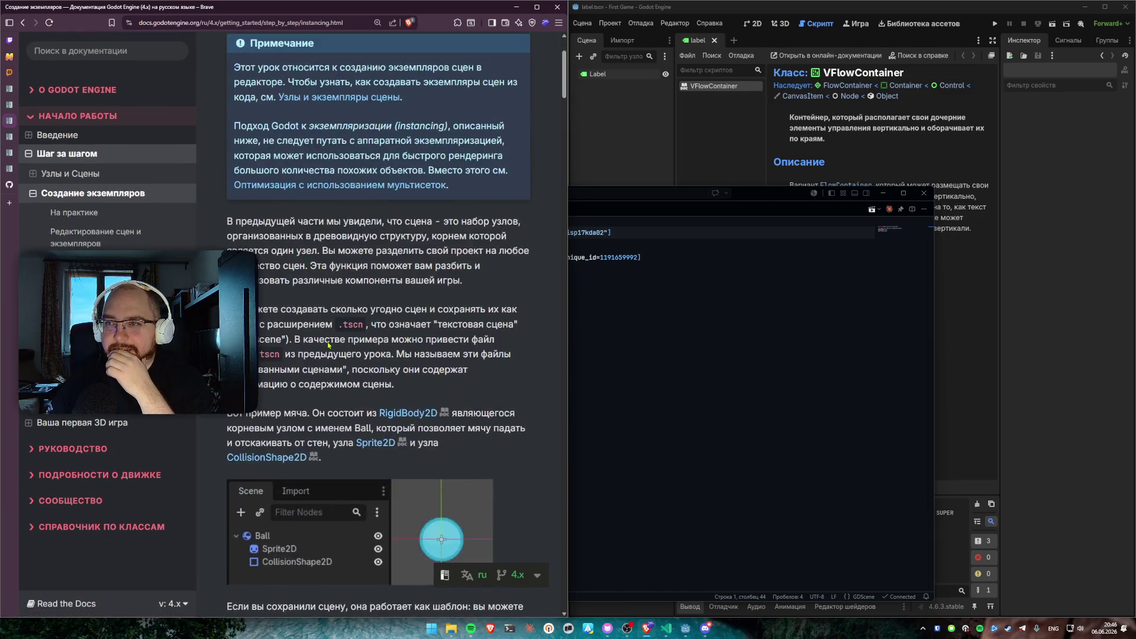
scroll(280, 333, "up", 2)
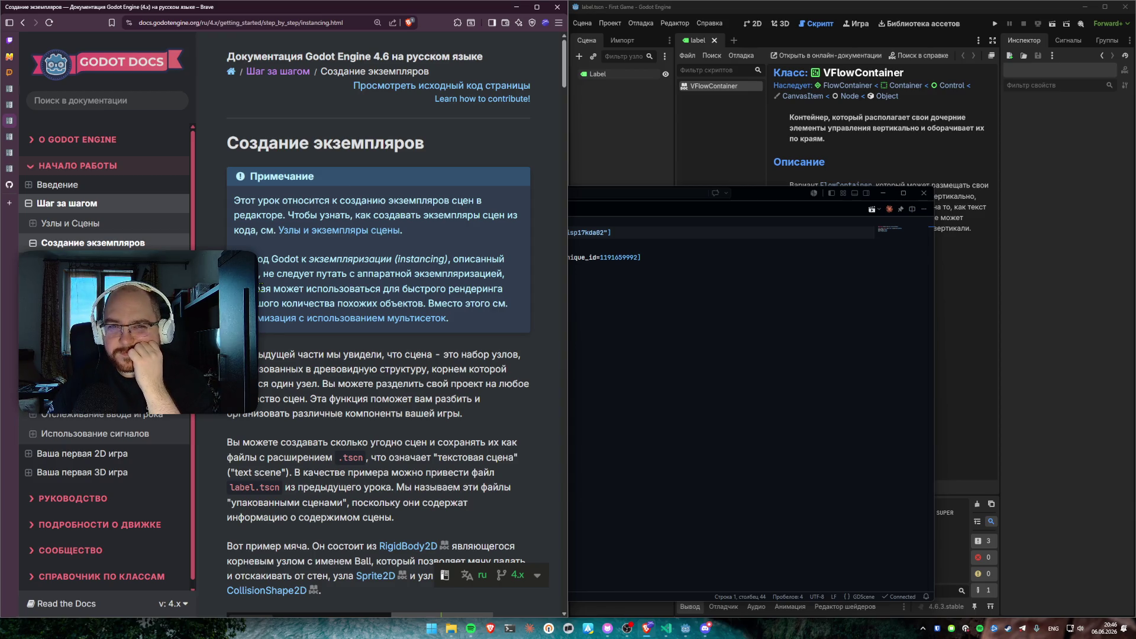
scroll(362, 328, "down", 2)
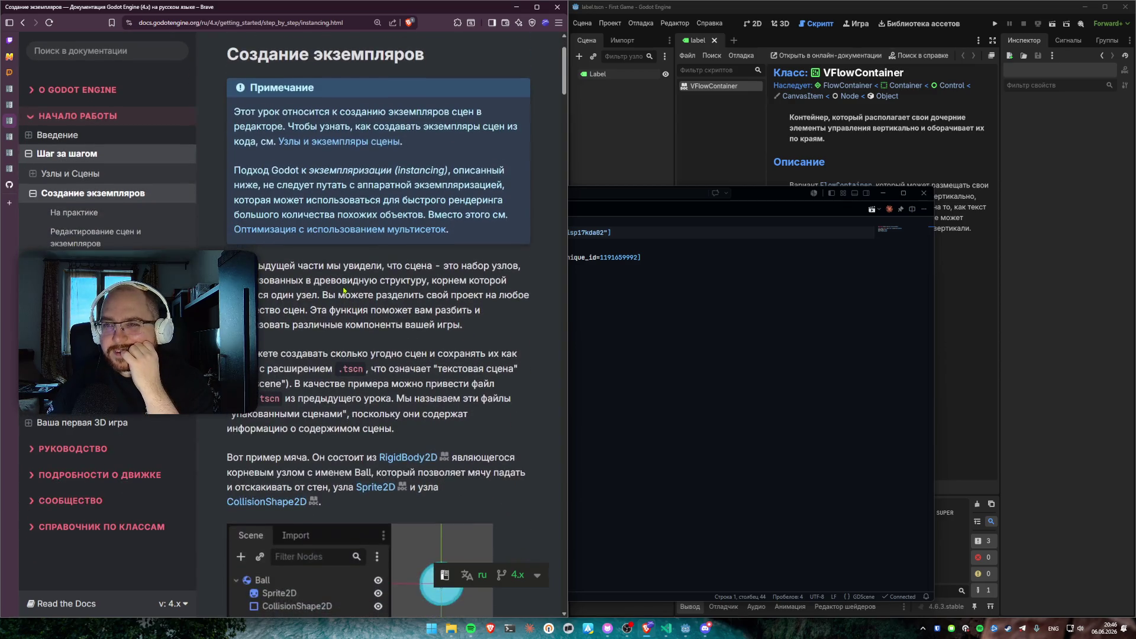
scroll(409, 287, "down", 1)
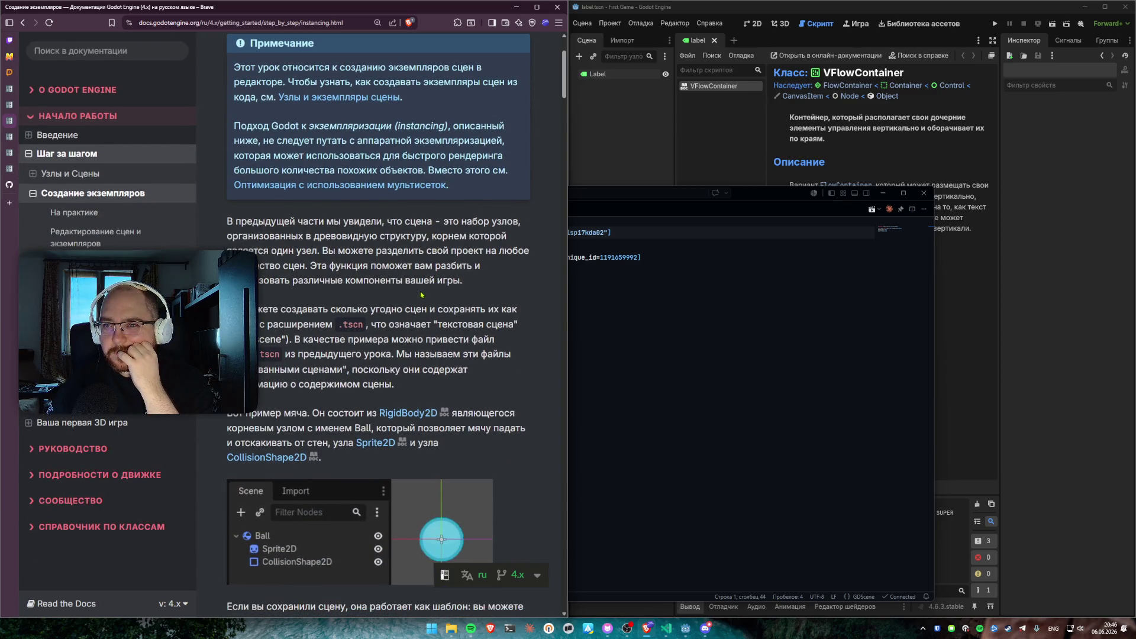
scroll(415, 294, "down", 2)
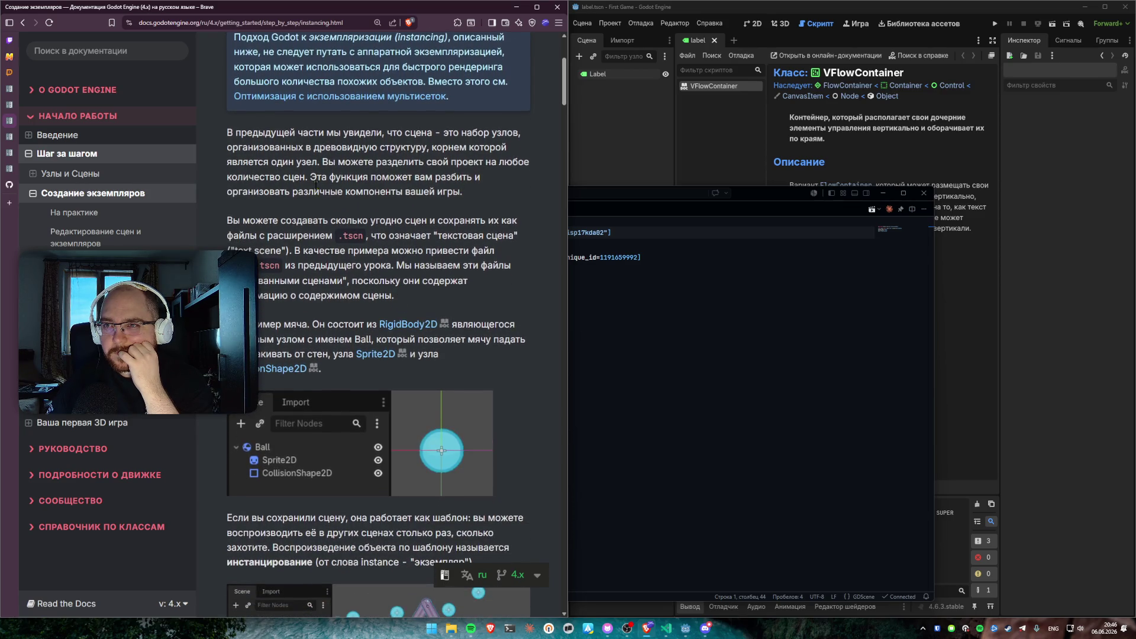
Highlight the passages on organizing game components and packed .tscn scenes while reading
mouse_move(314, 176)
left_mouse_down()
mouse_move(470, 223)
mouse_move(470, 191)
left_mouse_up()
left_click(470, 192)
left_click_drag(229, 219, 341, 220)
scroll(289, 206, "up", 2)
scroll(289, 206, "down", 2)
left_click(265, 233)
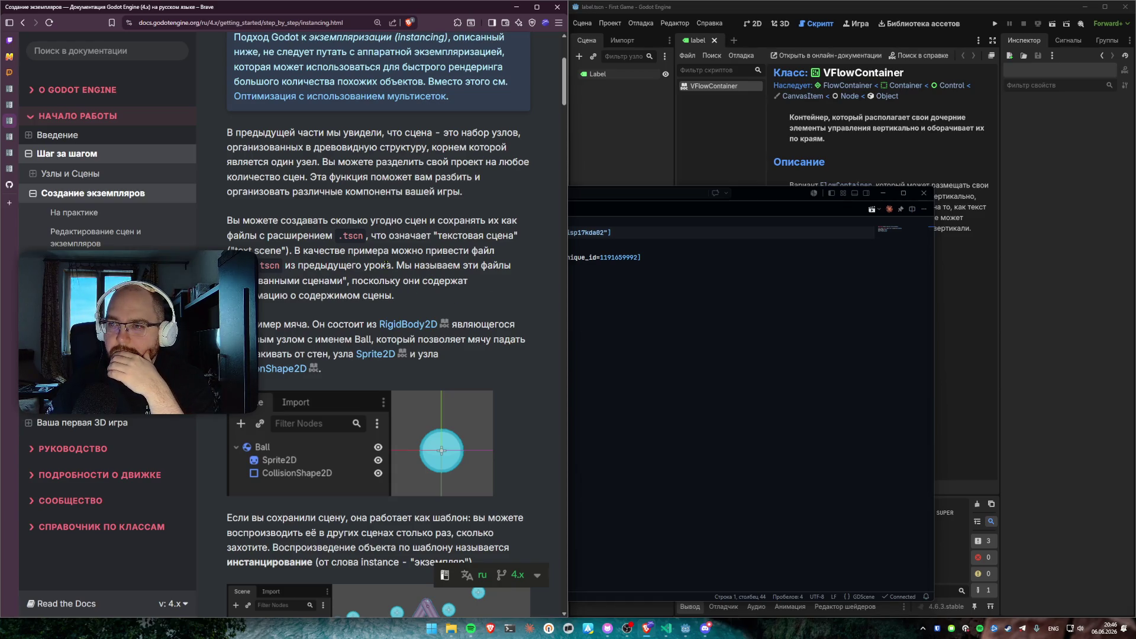
left_click_drag(401, 265, 395, 296)
left_click(407, 276)
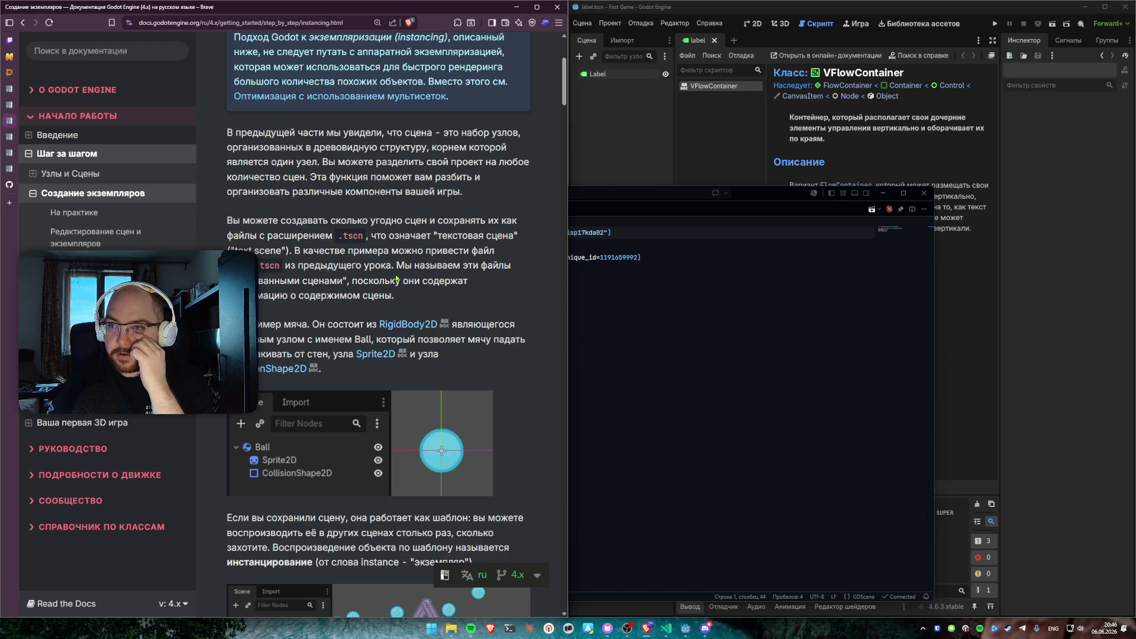
left_click_drag(403, 299, 339, 281)
left_click(346, 281)
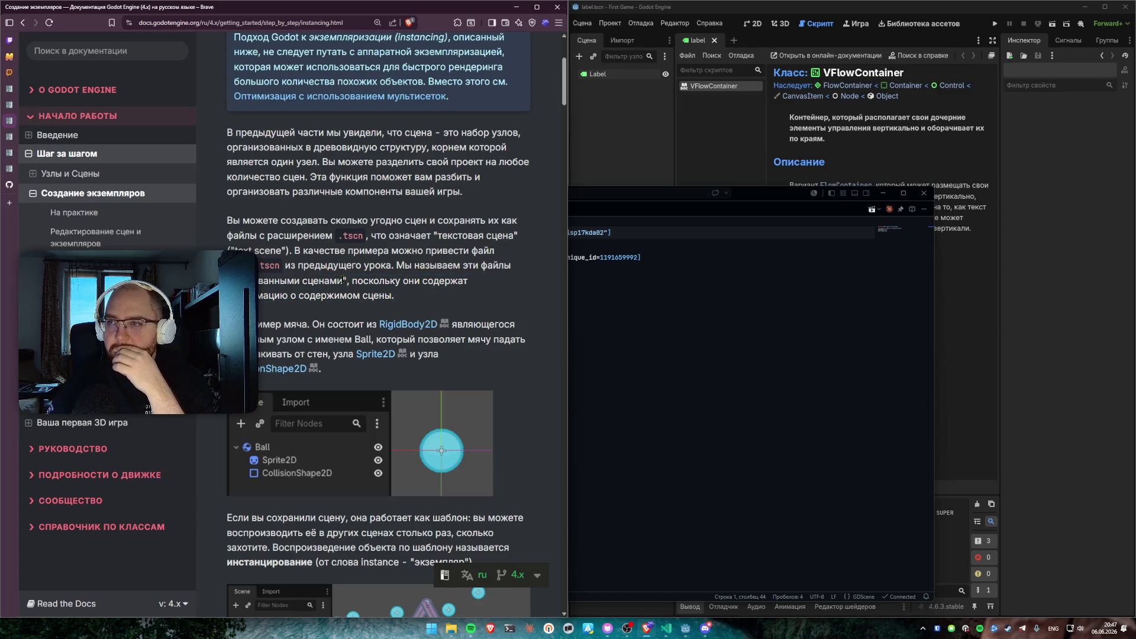
Read the Ball scene example, highlighting its node and child-node descriptions
scroll(343, 280, "down", 2)
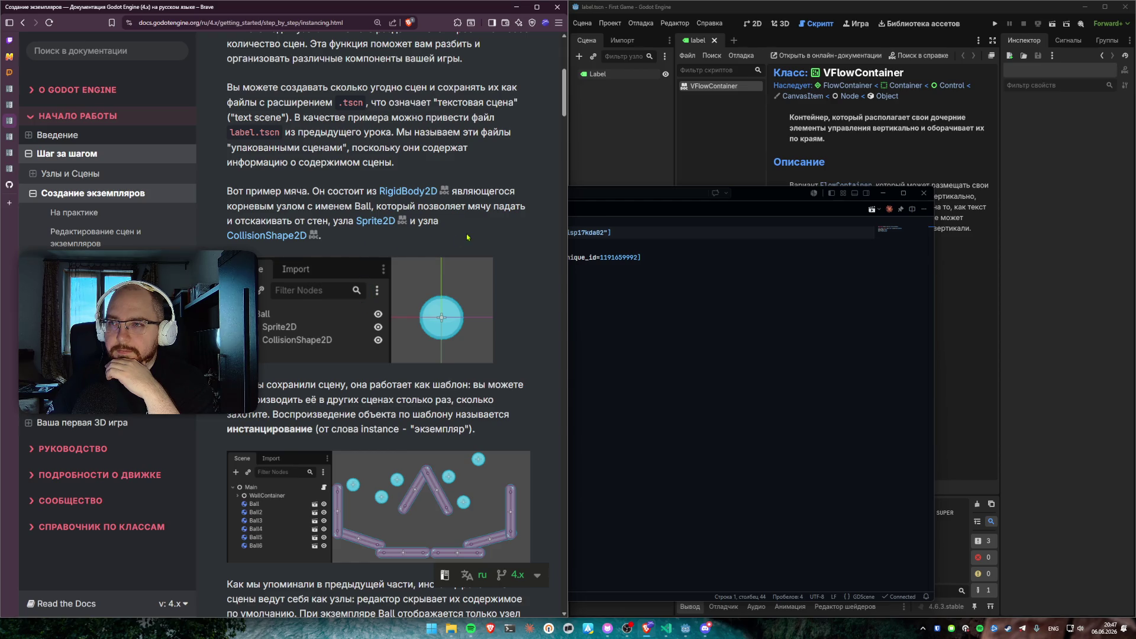
mouse_move(383, 229)
left_mouse_down()
mouse_move(370, 218)
mouse_move(376, 208)
left_mouse_up()
left_click(377, 208)
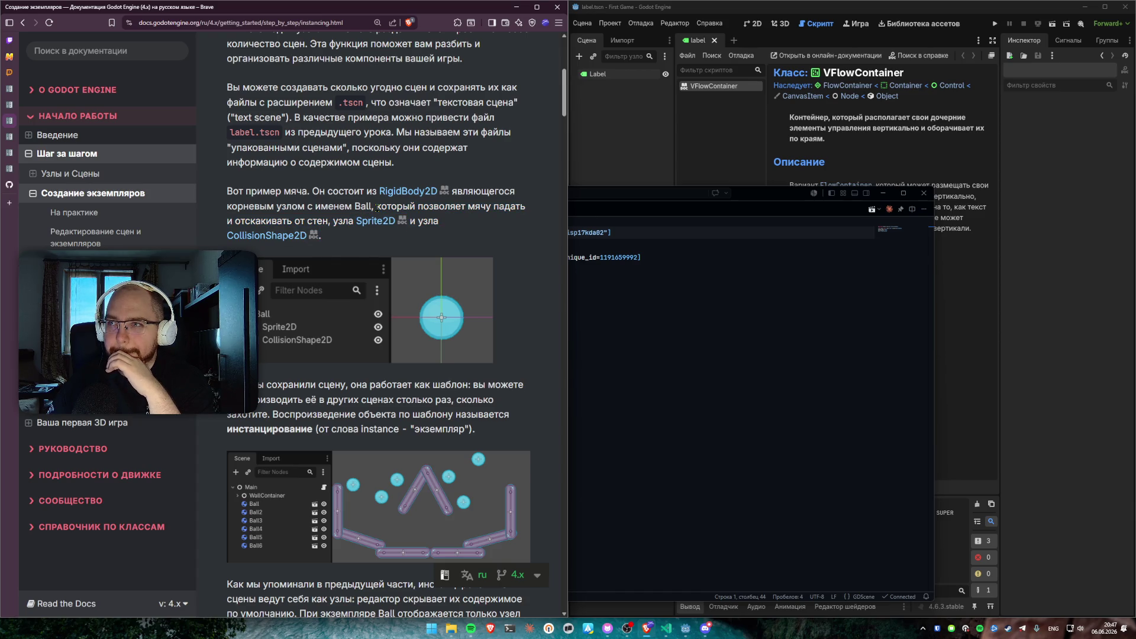
left_click_drag(377, 208, 378, 236)
left_click(376, 236)
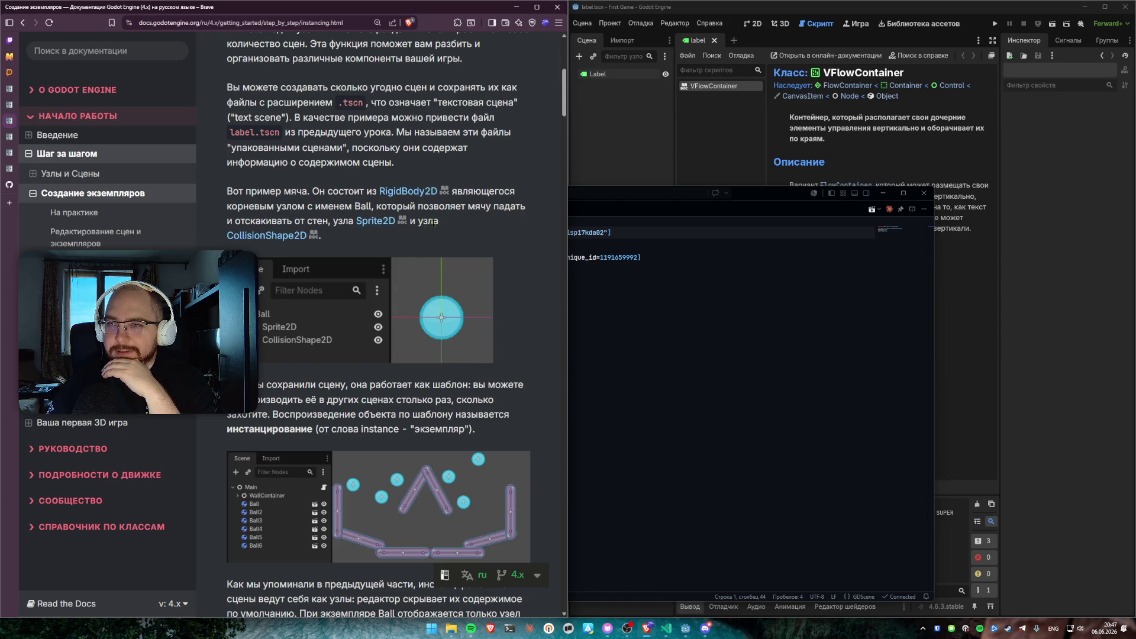
Scroll further through the Ball instancing example toward the На практике section
scroll(305, 207, "down", 3)
scroll(304, 207, "up", 1)
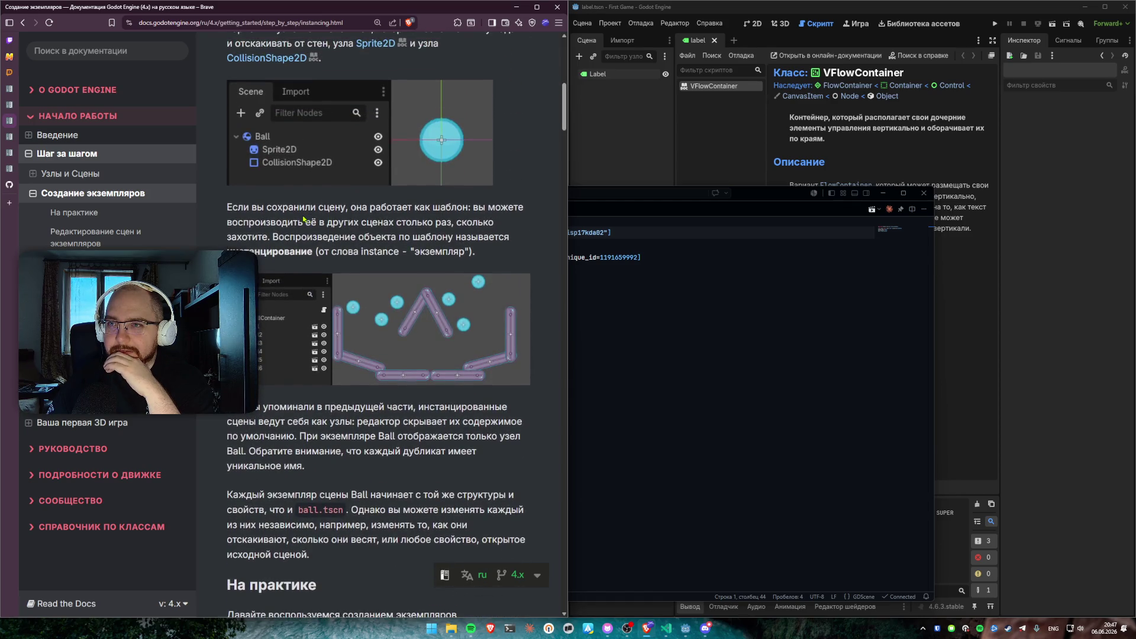
left_click_drag(370, 207, 452, 220)
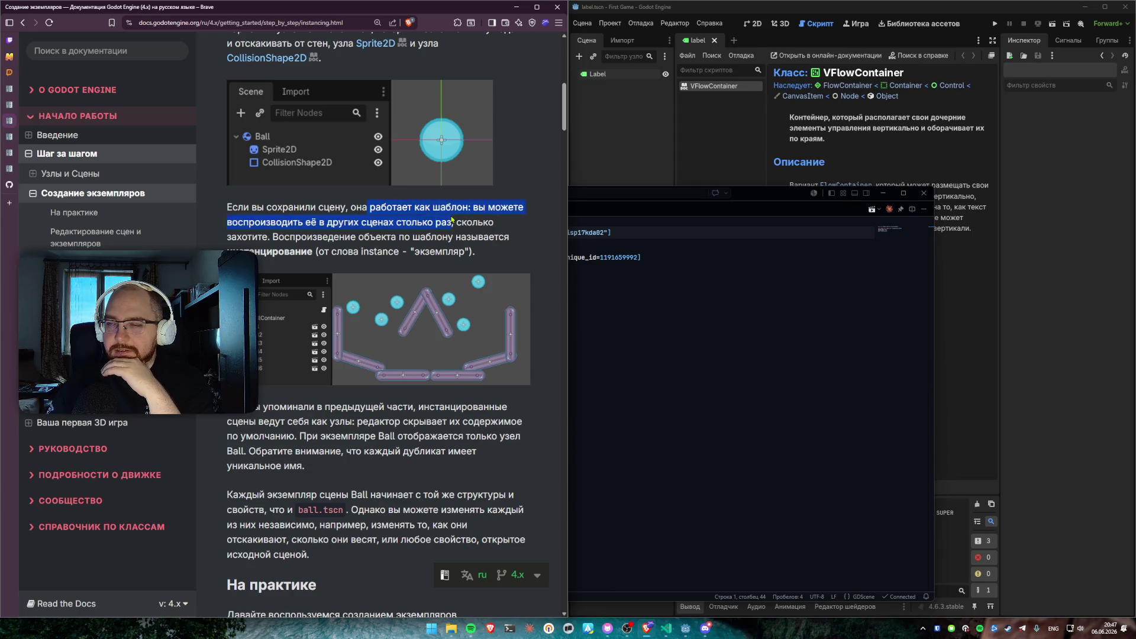
left_click(451, 218)
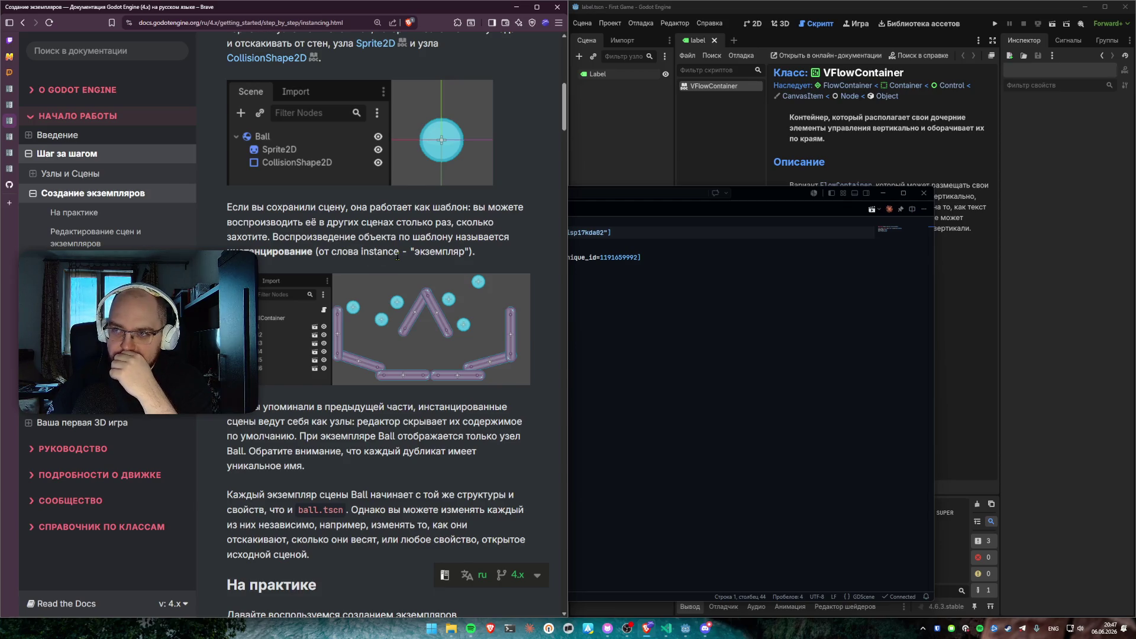
scroll(415, 268, "down", 4)
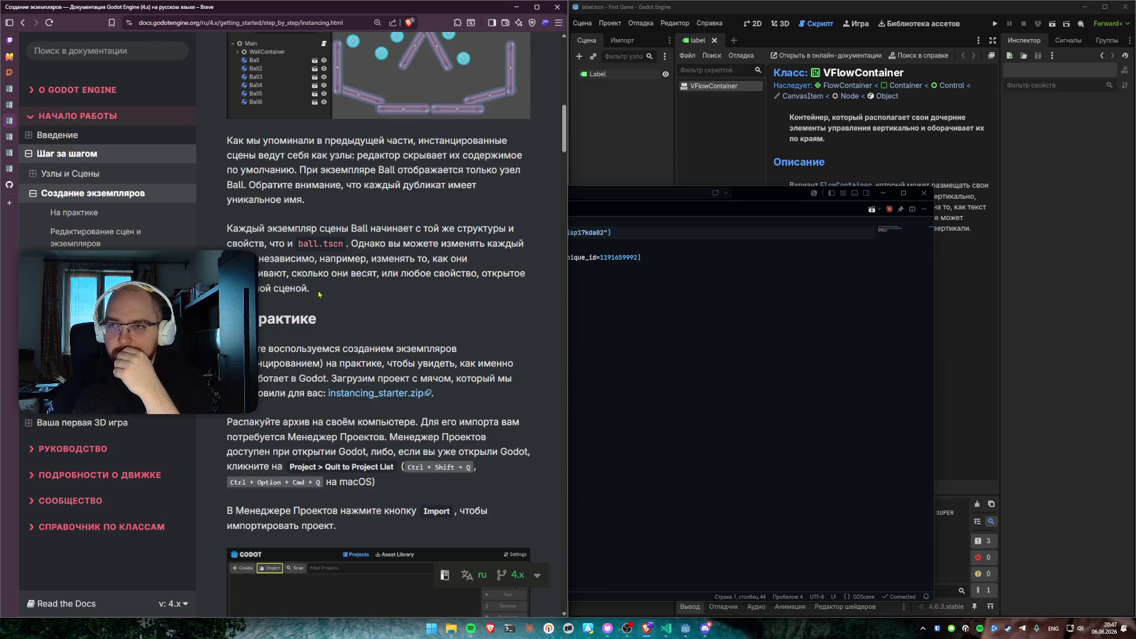
scroll(319, 294, "down", 5)
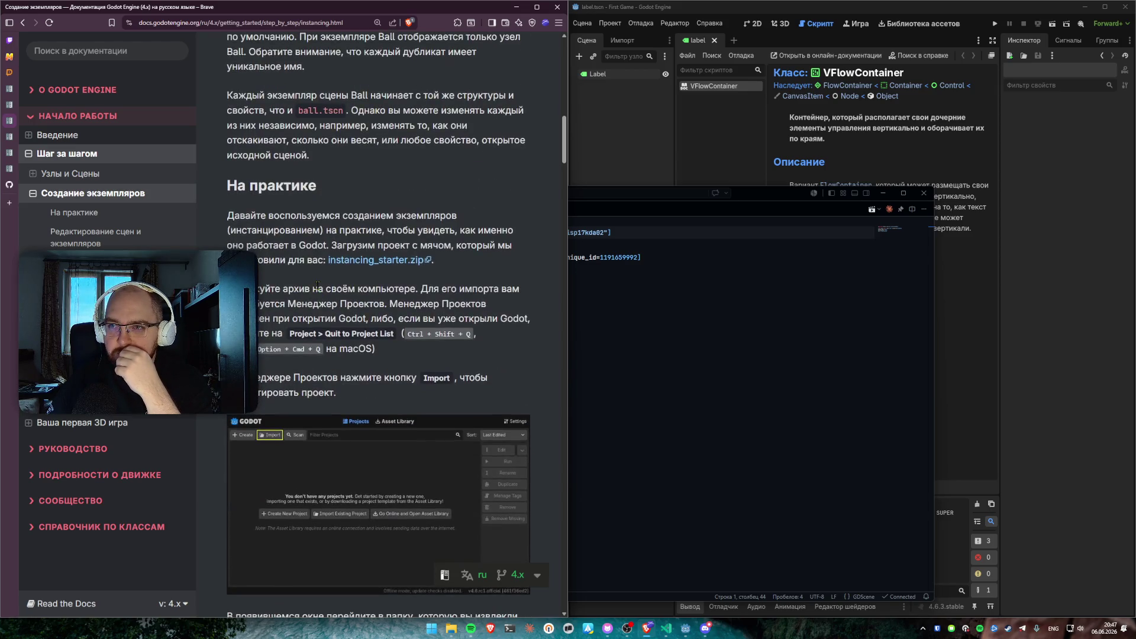
scroll(319, 278, "up", 5)
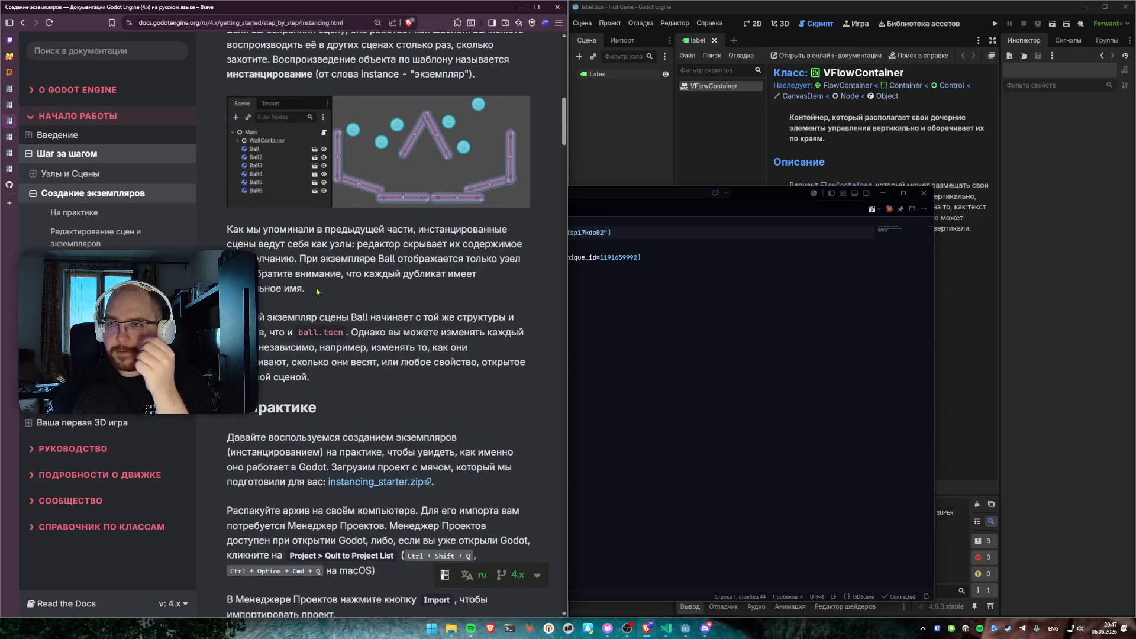
Scroll down to the На практике section offering instancing_starter.zip
scroll(317, 292, "down", 4)
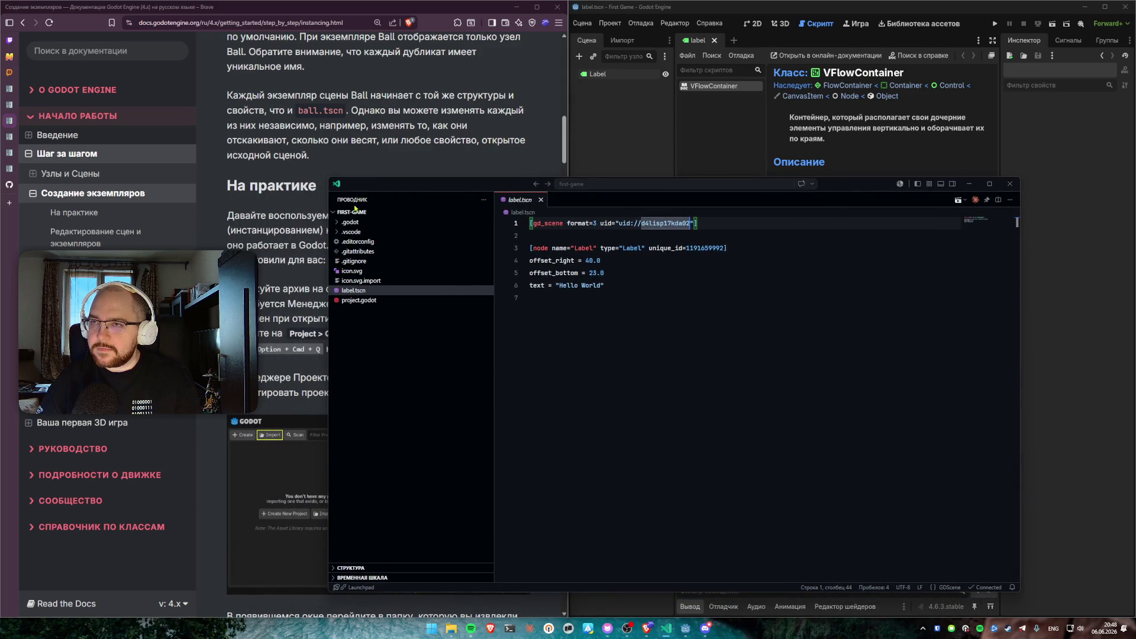
Shrink the label.tscn VS Code window toward the lower right, uncovering the Godot Docs lesson
mouse_move(326, 177)
left_mouse_down()
mouse_move(427, 195)
mouse_move(568, 195)
left_mouse_up()
scroll(384, 222, "up", 2)
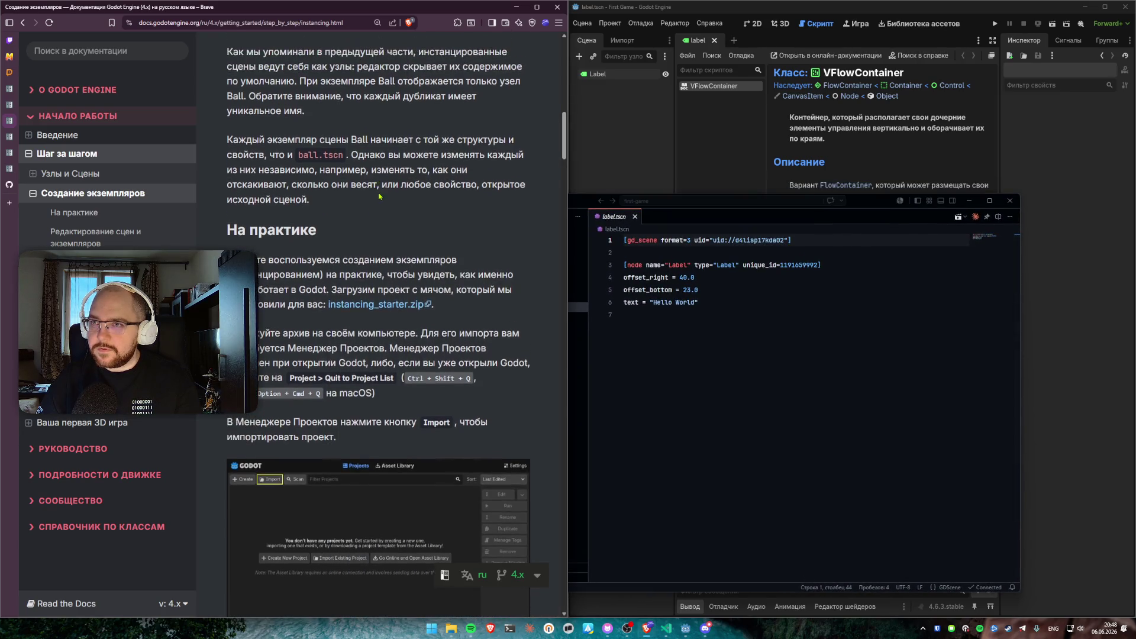
scroll(383, 222, "up", 4)
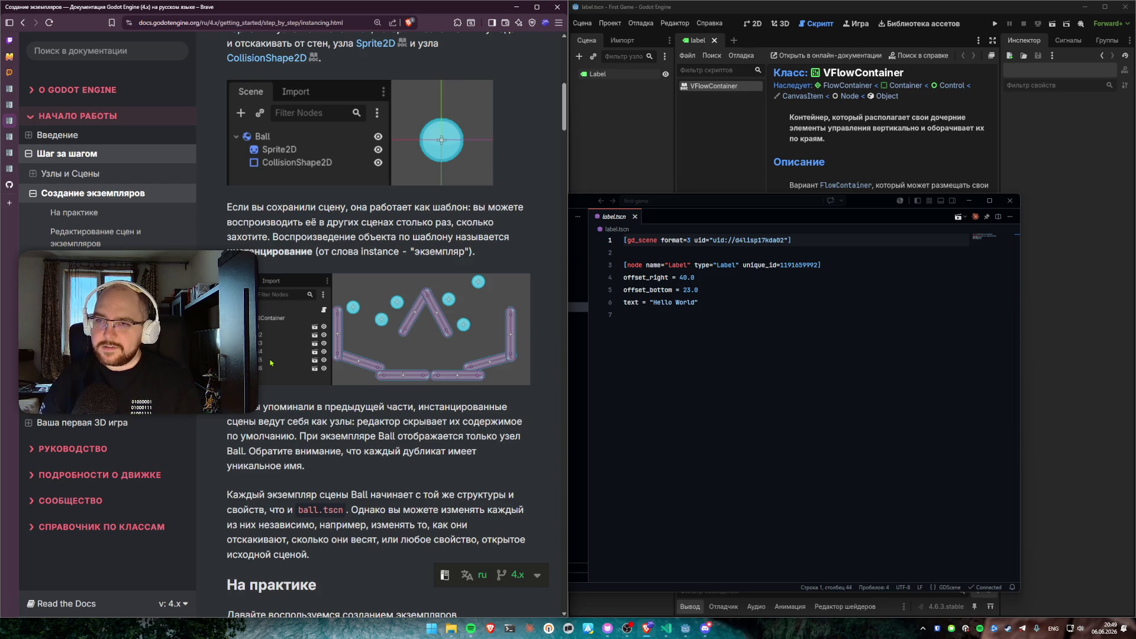
scroll(424, 496, "down", 6)
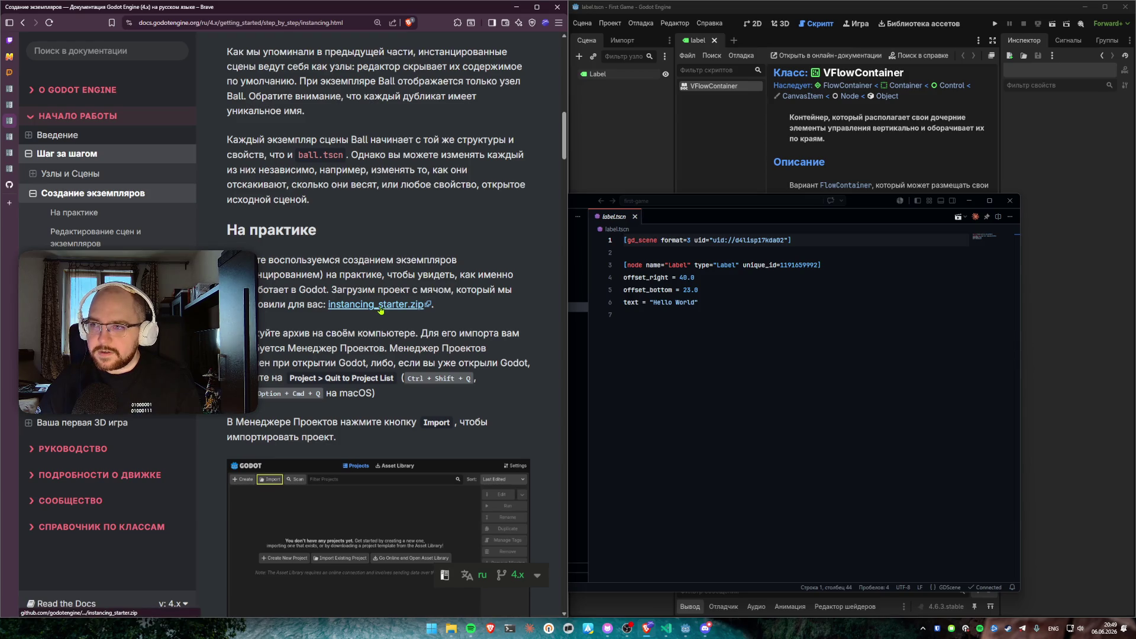
Download the instancing_starter.zip starter project and save it
left_click(380, 308)
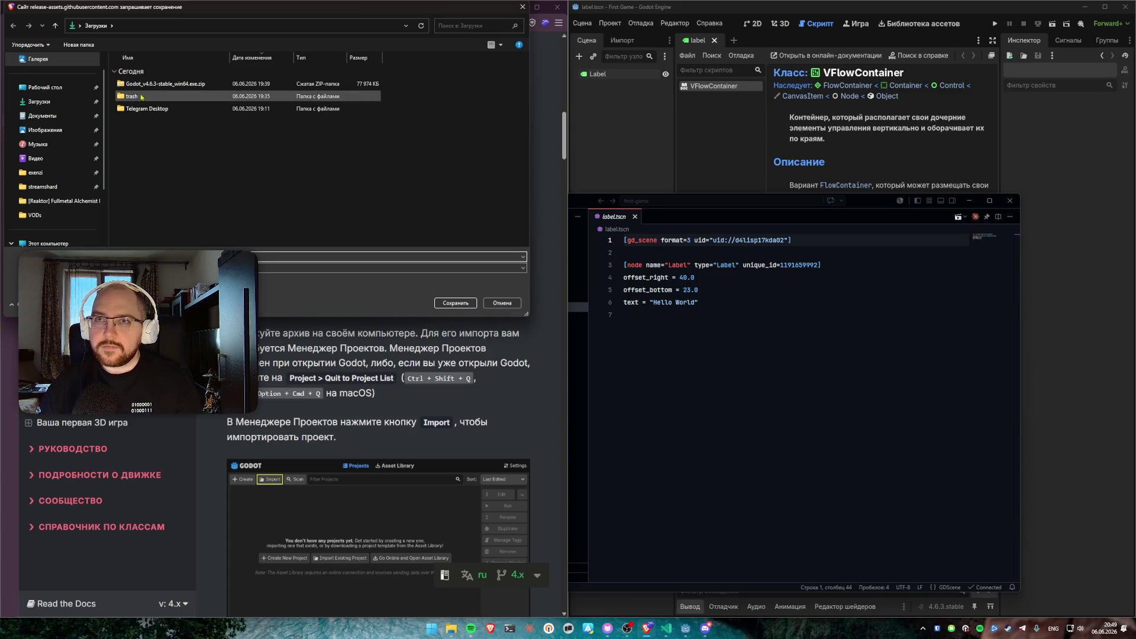
left_click(59, 179)
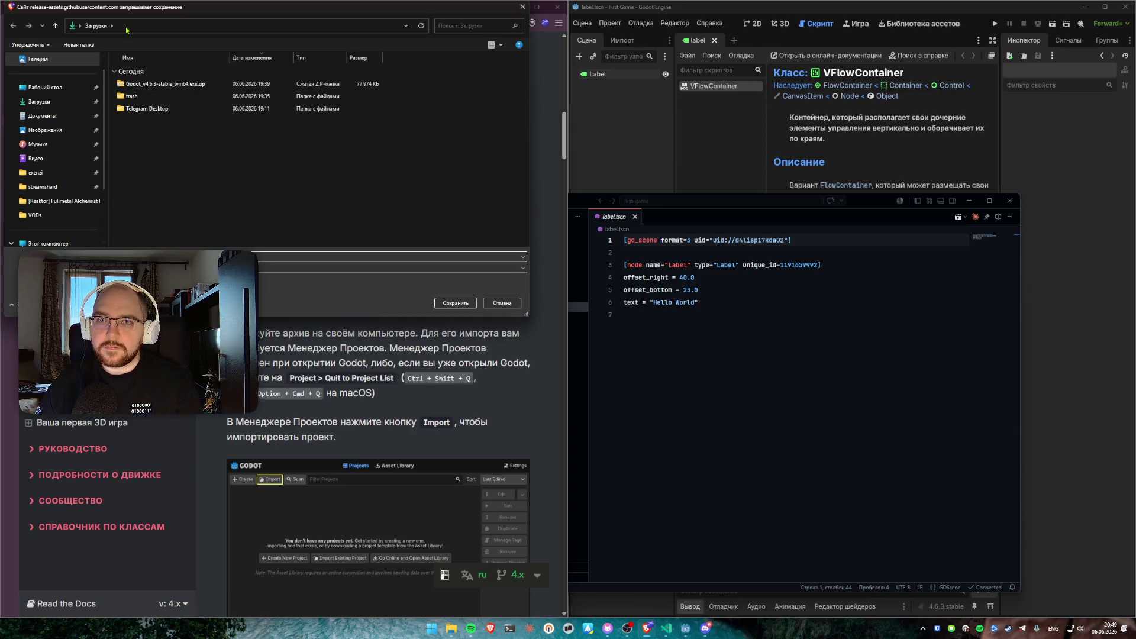
key("Return")
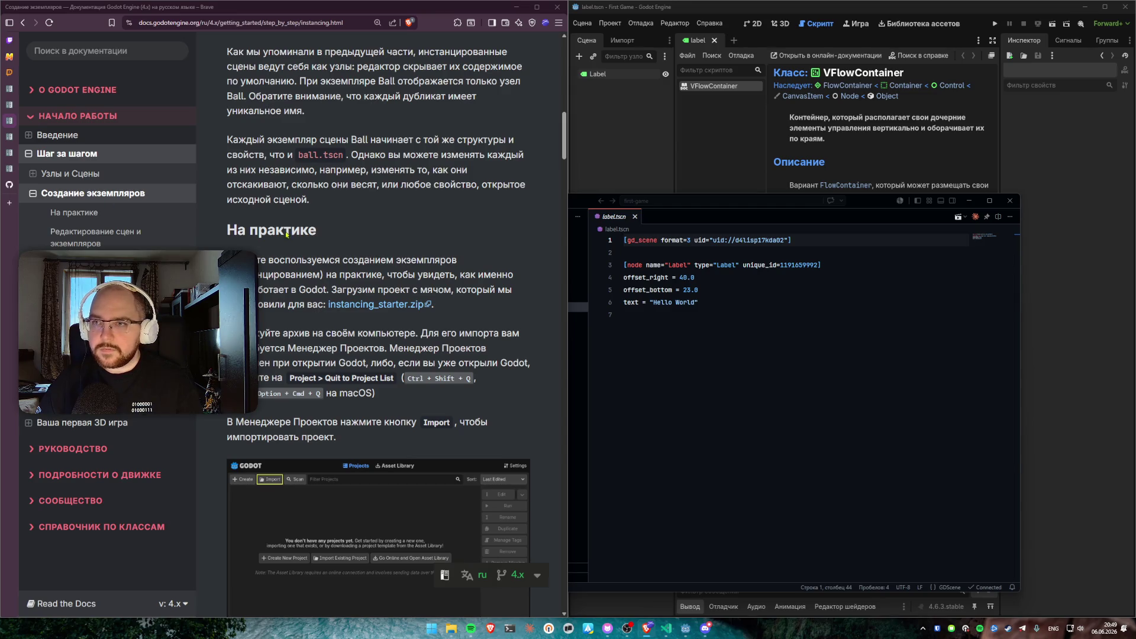
Scroll the instancing lesson back up to the Ball scene images and instancing explanation
scroll(287, 234, "up", 4)
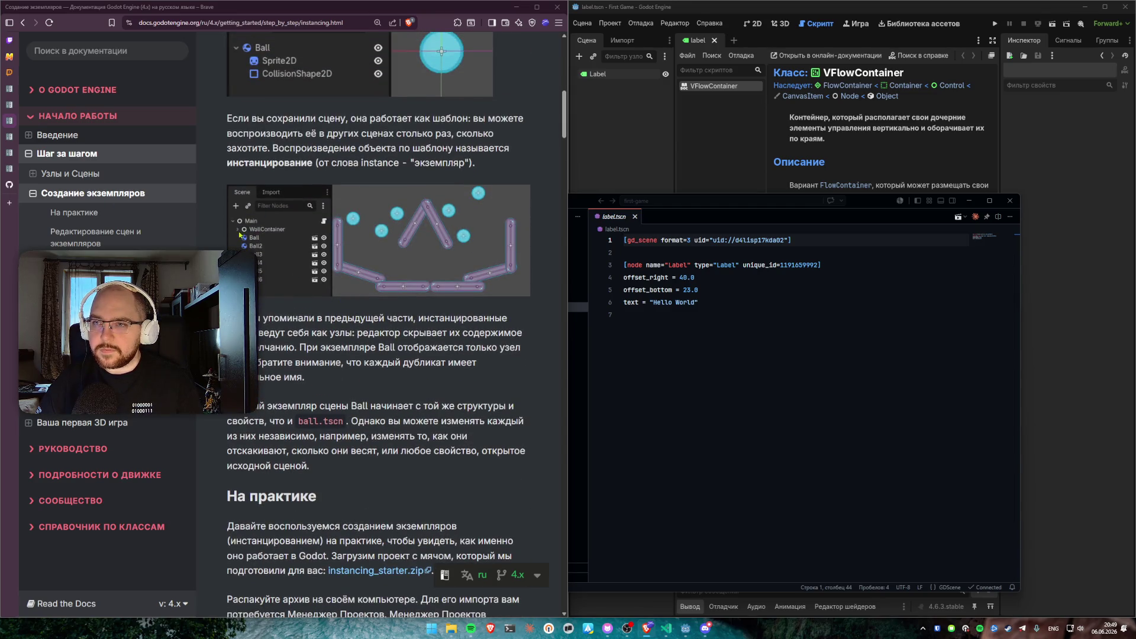
scroll(259, 264, "up", 2)
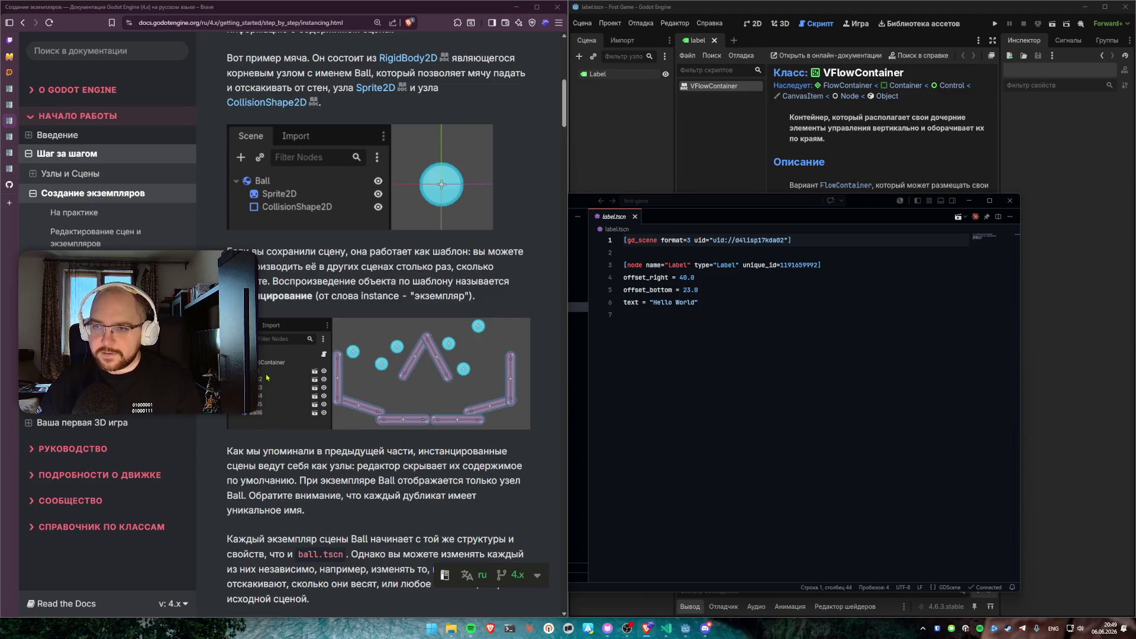
scroll(315, 394, "down", 1)
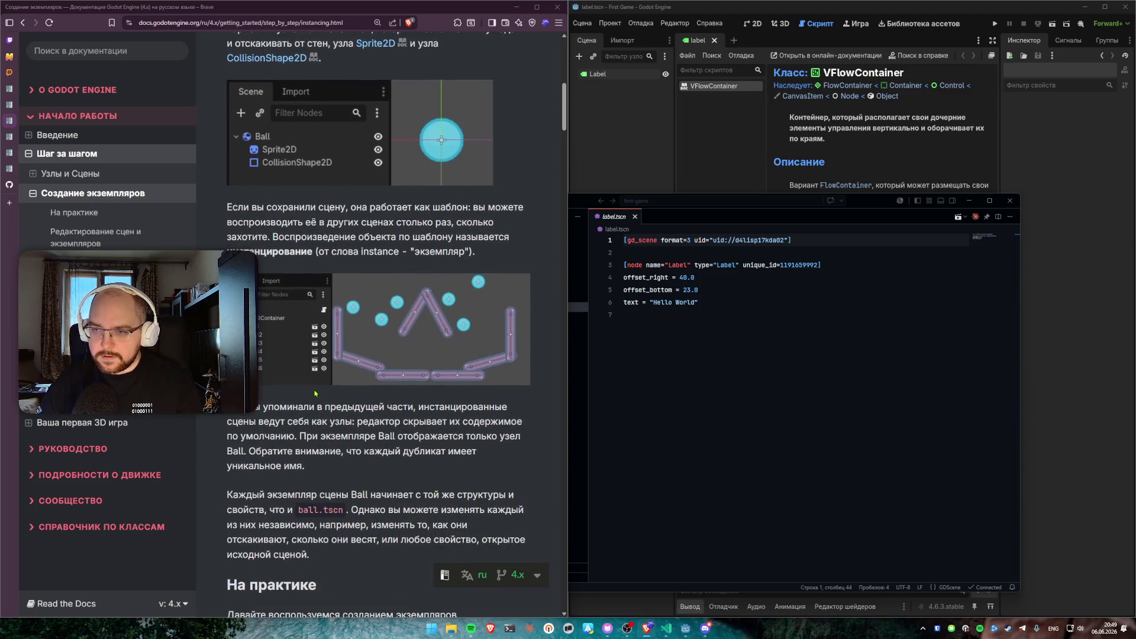